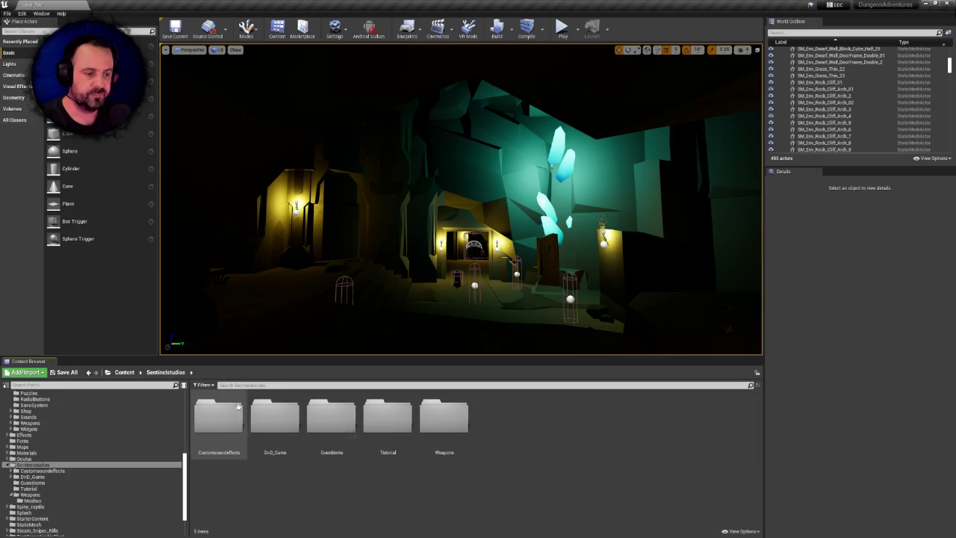
- Browse DnD_Game's Maps down to the caves Level1C folder and return to SentinelStudios
double_click(275, 411)
double_click(231, 416)
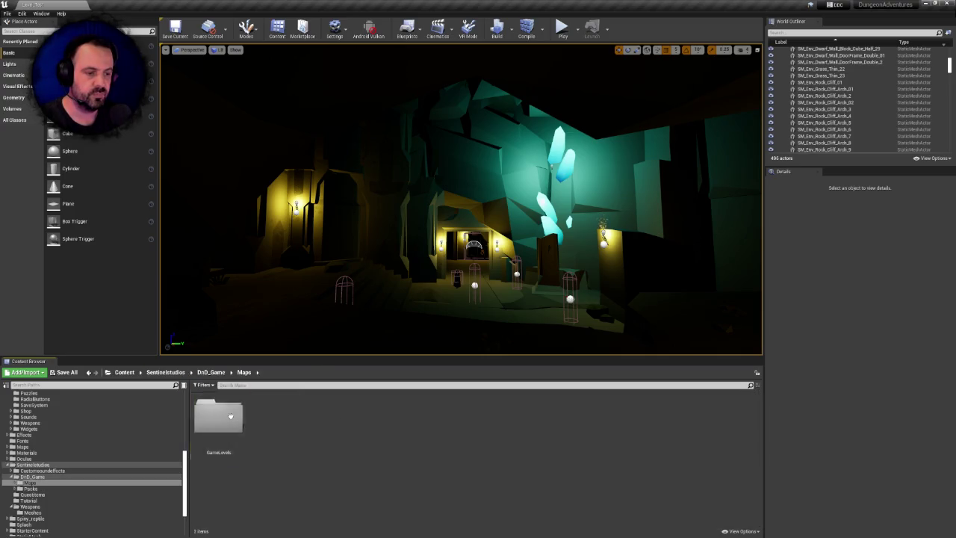
double_click(234, 418)
double_click(235, 417)
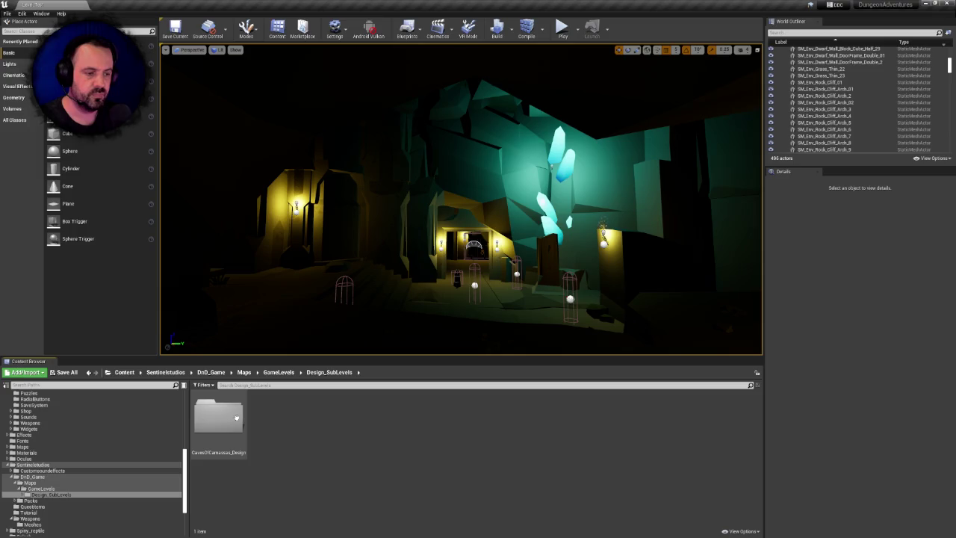
double_click(236, 418)
double_click(236, 417)
double_click(274, 414)
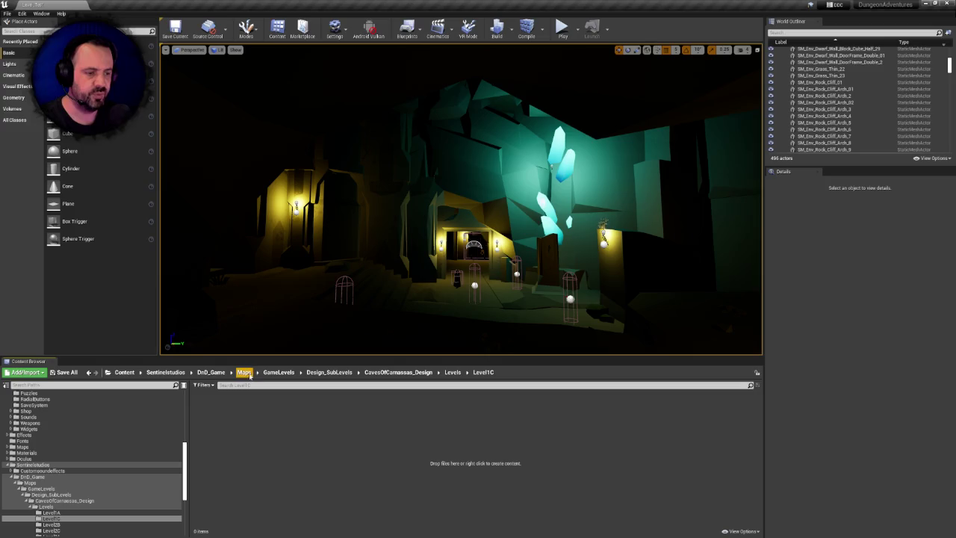
left_click(245, 372)
double_click(220, 415)
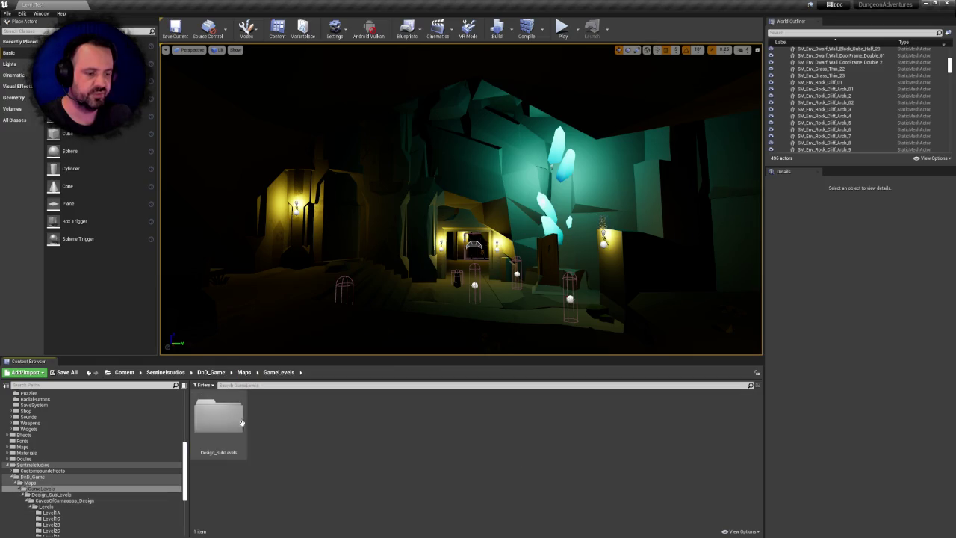
double_click(220, 415)
left_click(211, 372)
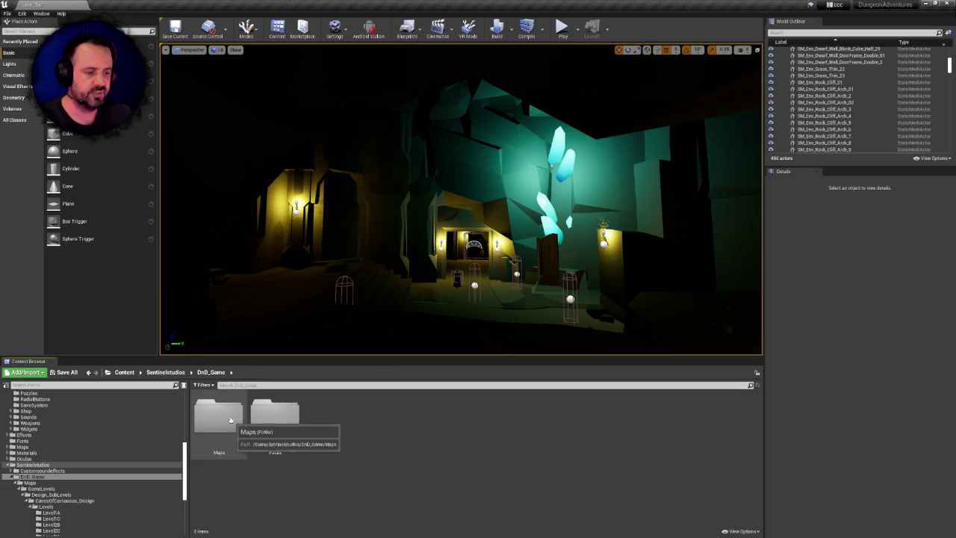
left_click(175, 372)
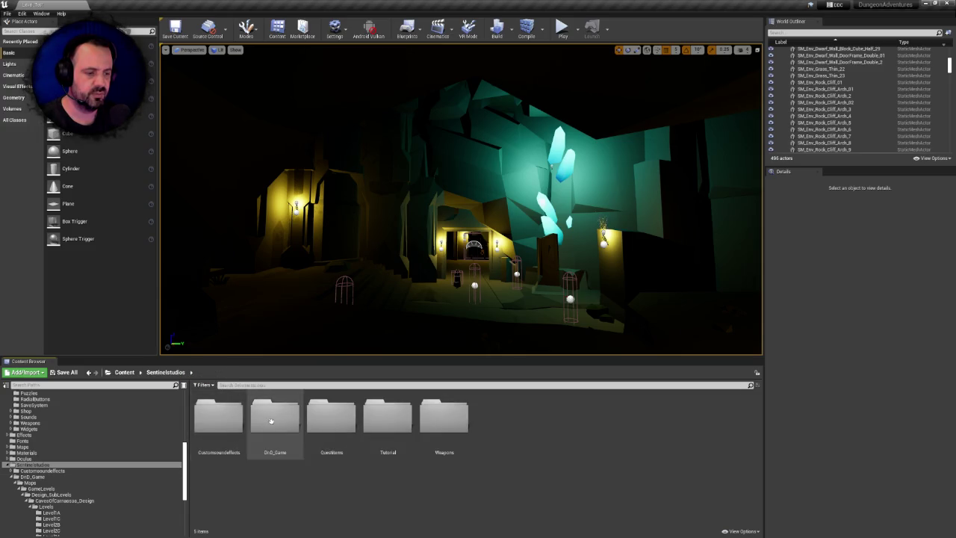
- Look through DnD_Game > Packs > Synty > Fantasy_Synty, then reopen the DnD_Game folder
double_click(273, 412)
double_click(284, 418)
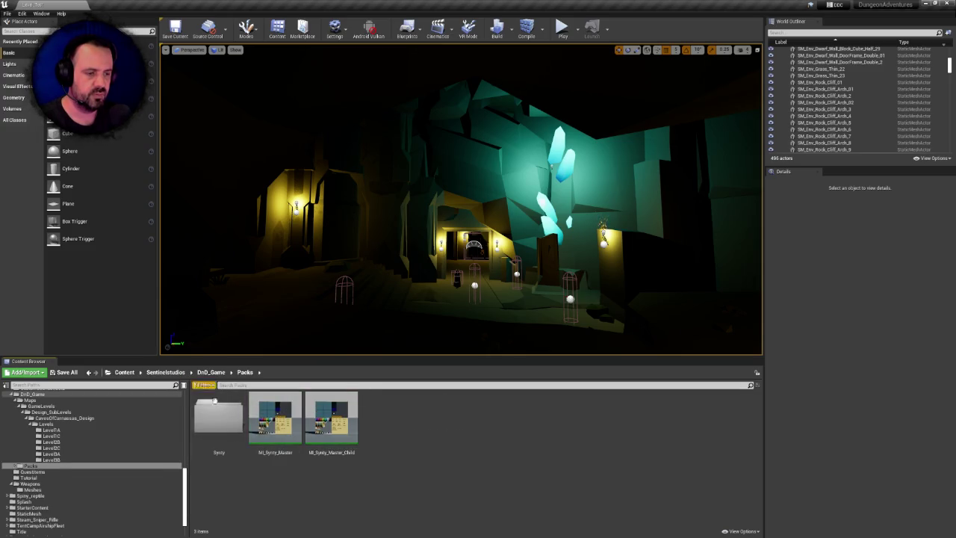
double_click(224, 422)
double_click(233, 418)
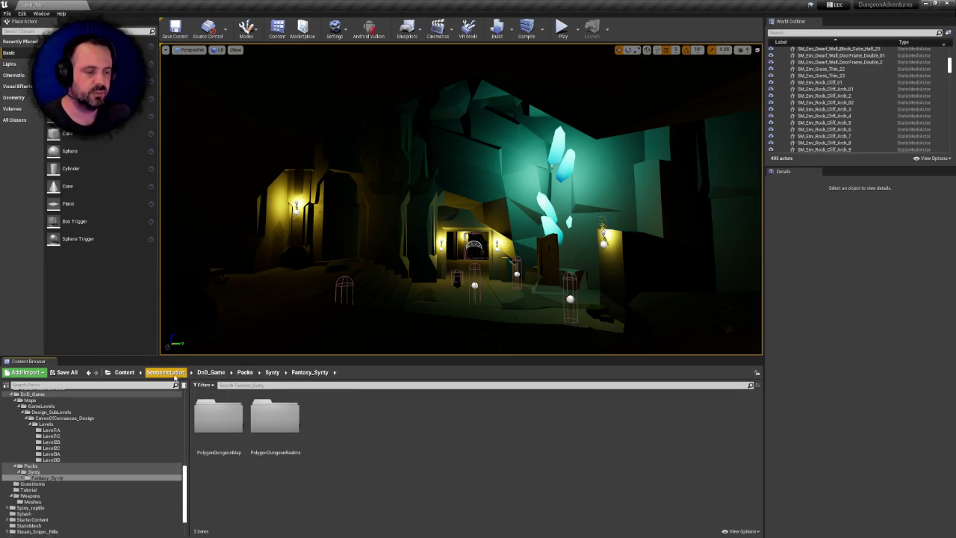
left_click(175, 375)
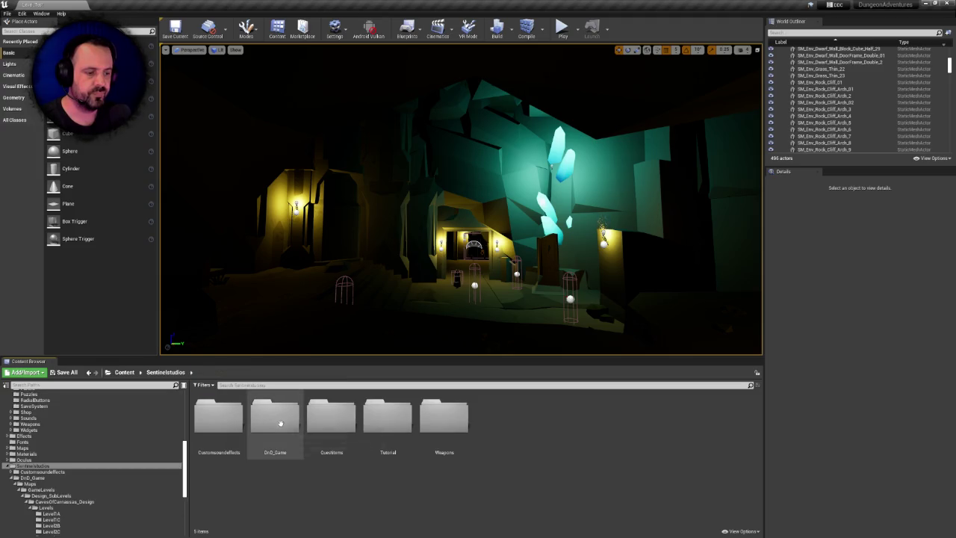
double_click(284, 420)
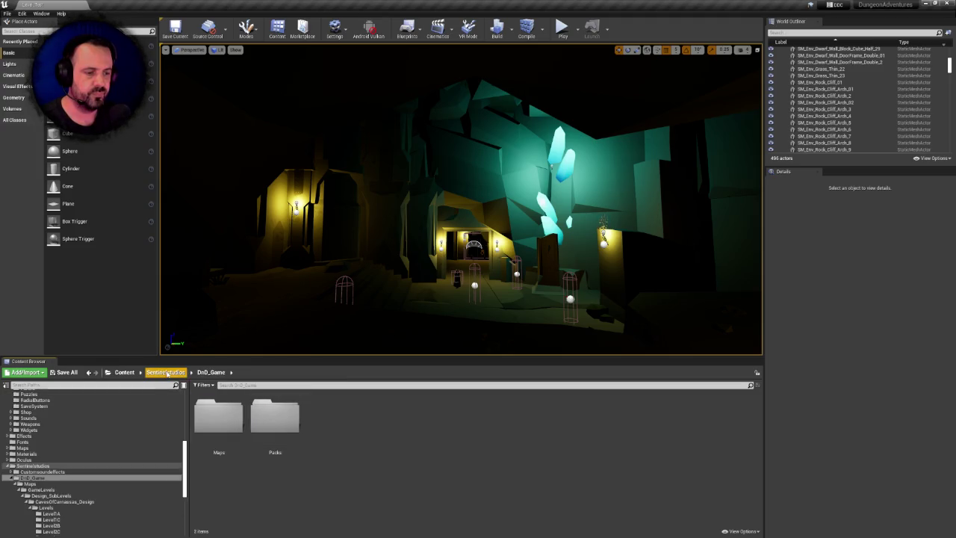
left_click(167, 375)
left_click(232, 421)
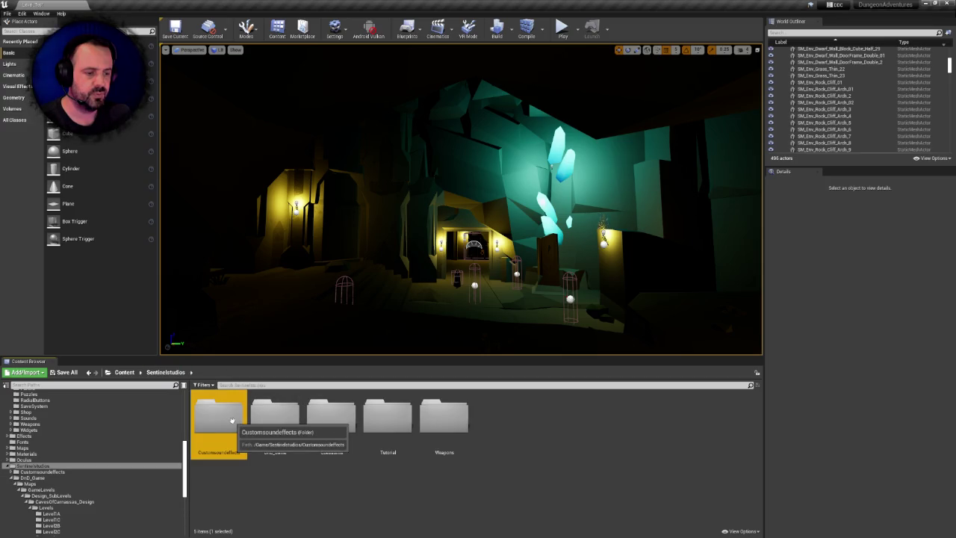
left_click(291, 421)
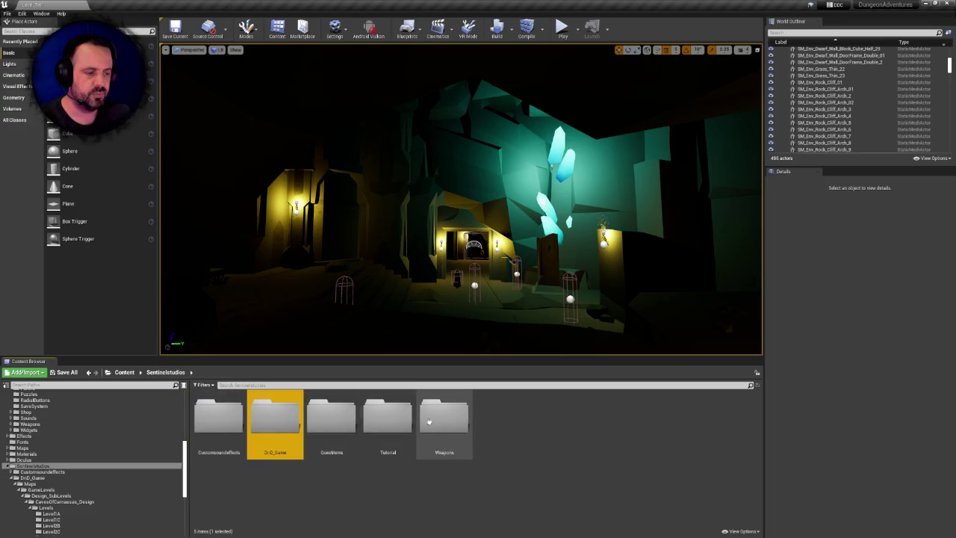
double_click(277, 422)
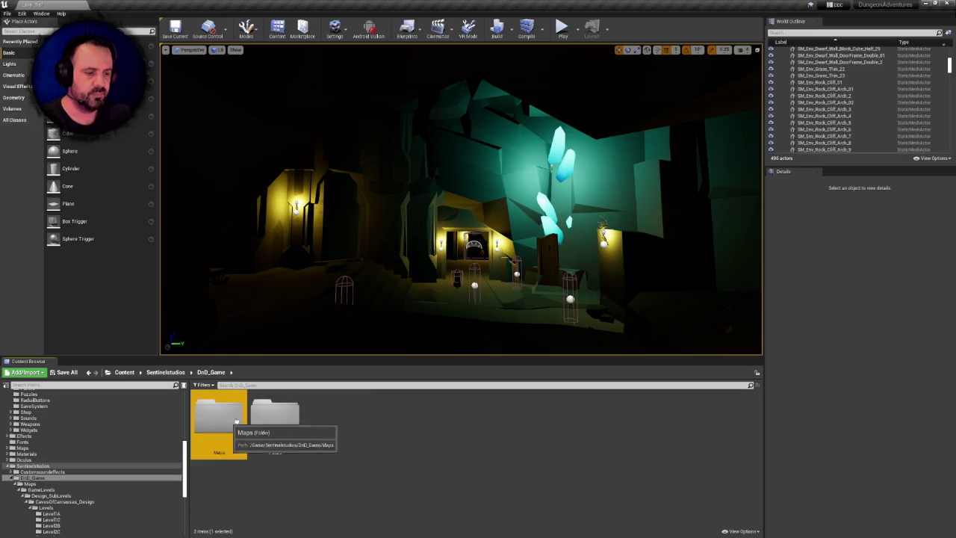
- Start deleting the Maps folder, cancel it, and browse into Maps/GameLevels/Design_SubLevels
left_click(235, 421)
key("Delete")
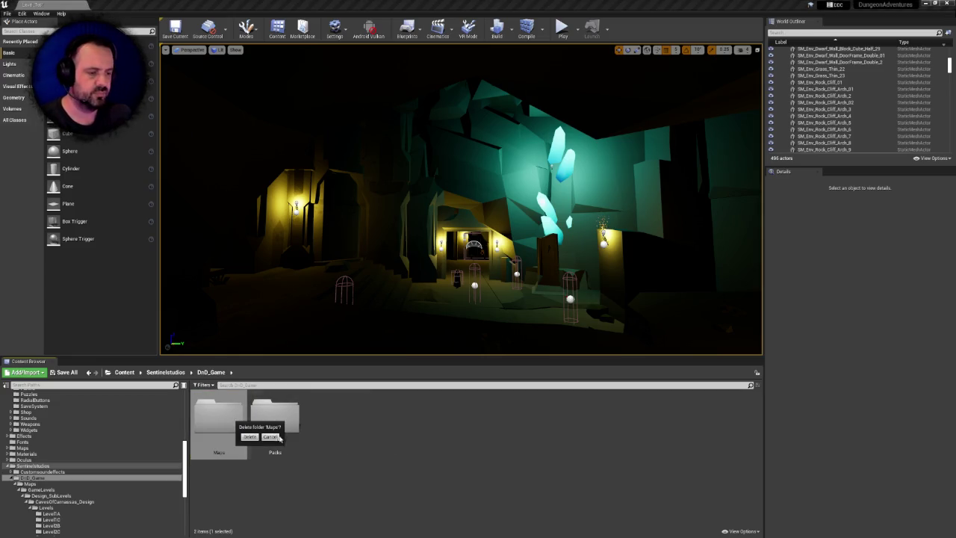
left_click(270, 437)
double_click(232, 423)
double_click(231, 423)
double_click(232, 423)
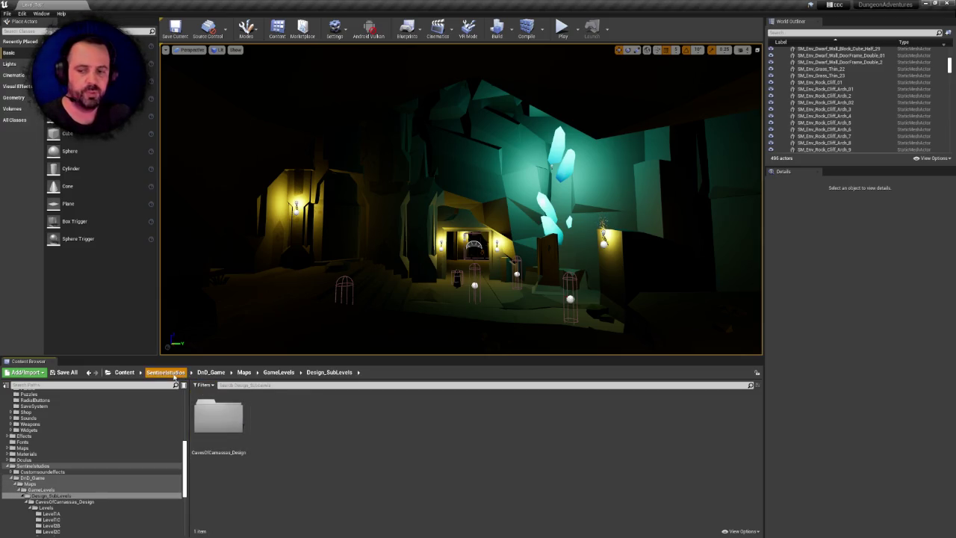
left_click(165, 372)
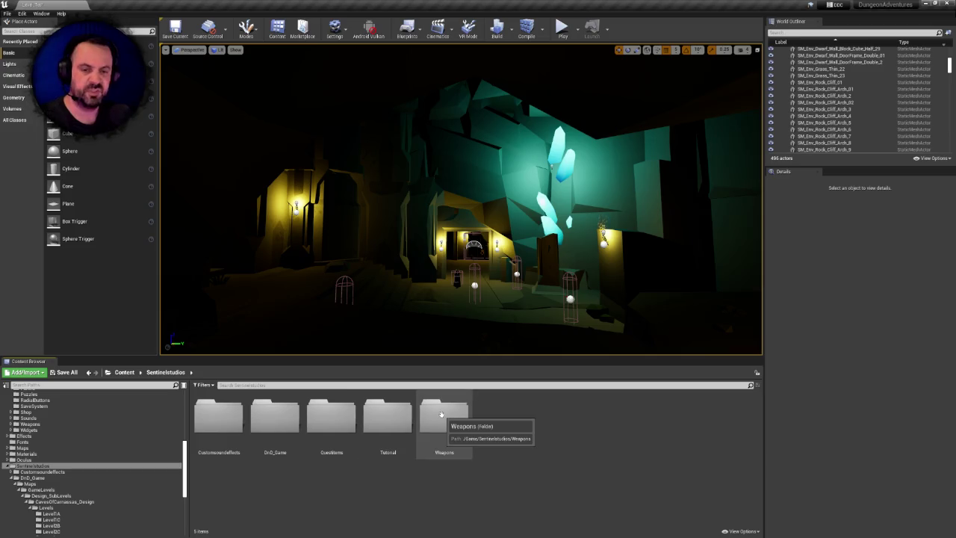
- In Weapons > Meshes, select all three weapon meshes, request deletion, then cancel
left_click(453, 418)
double_click(453, 418)
double_click(218, 418)
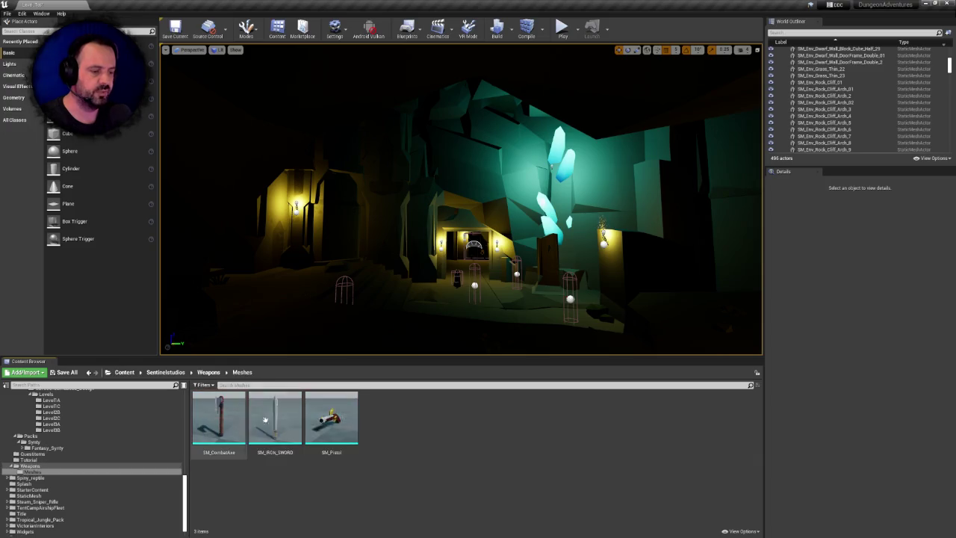
left_click(348, 414)
left_click(218, 418)
left_click(332, 419)
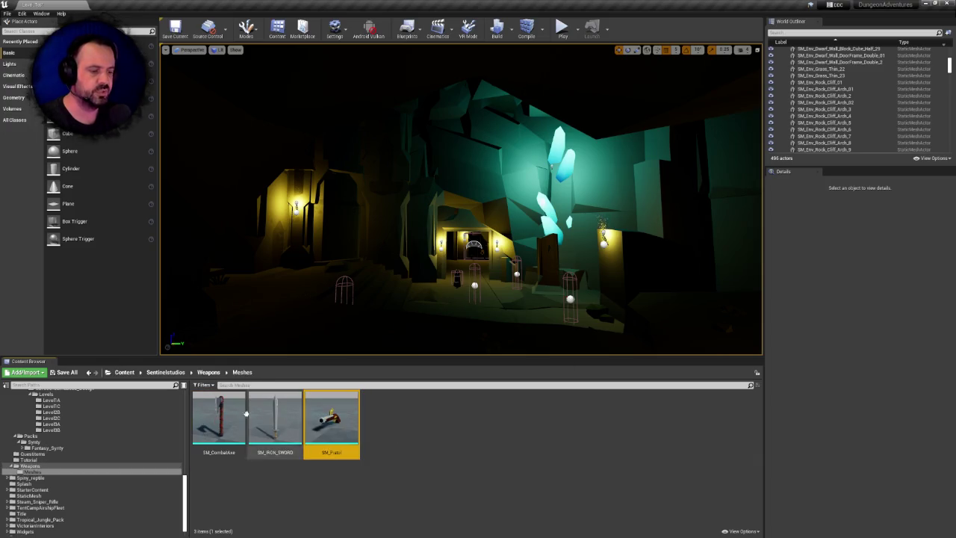
left_click(240, 414)
key("Delete")
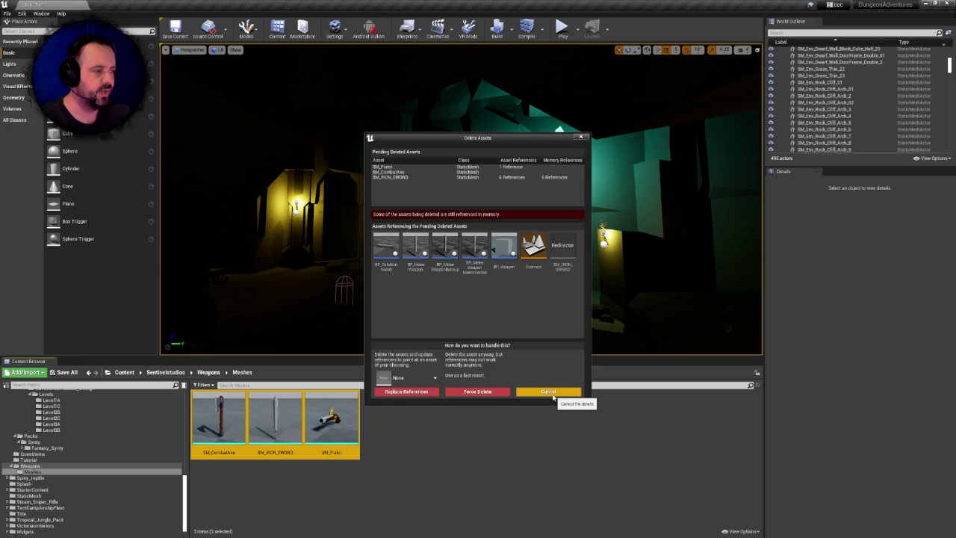
left_click(554, 397)
- Request deletion of only SM_Pistol, revealing its reference from the Overview level
left_click(367, 416)
left_click(331, 419)
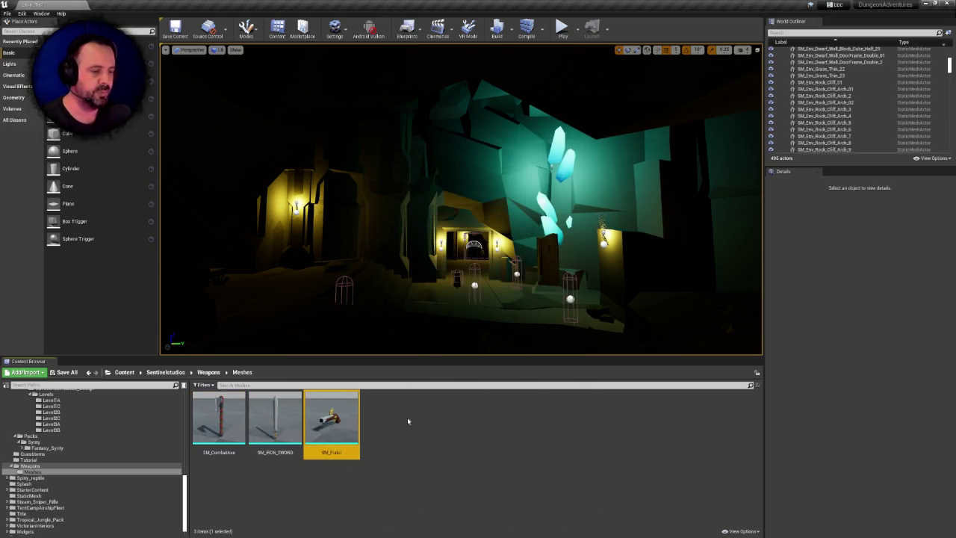
key("Delete")
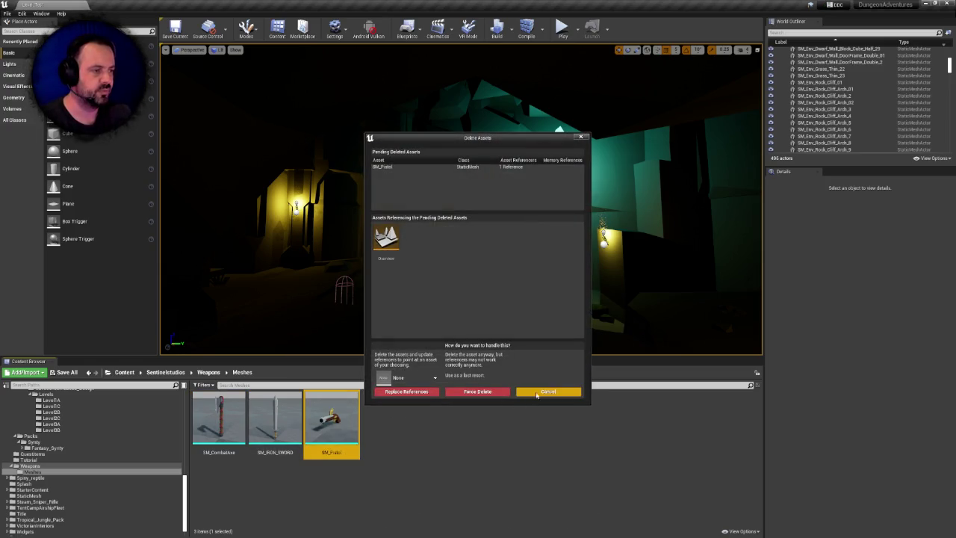
mouse_move(382, 236)
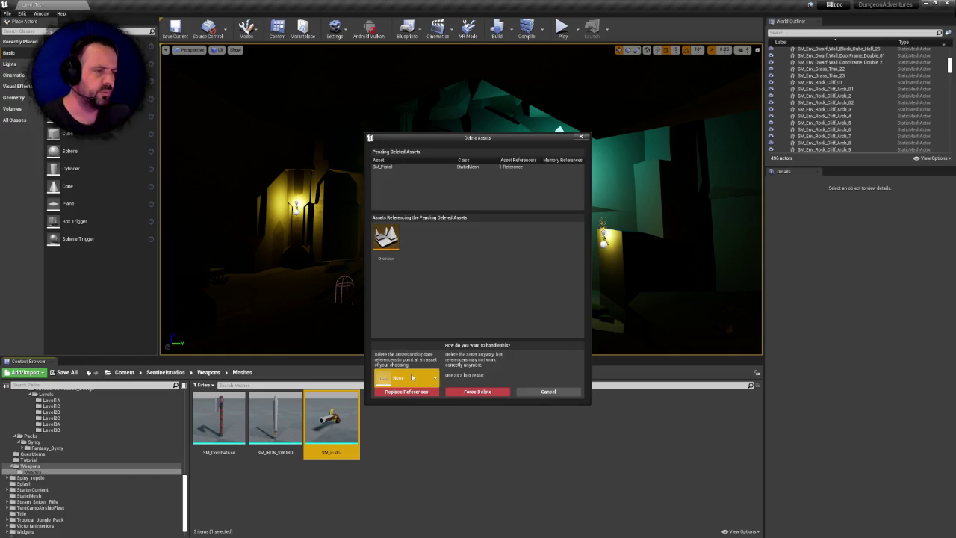
- Replace SM_Pistol's references with SM_Wep_MusketPistol_01, delete SM_Pistol, and save the changed content
left_click(418, 379)
type("sm")
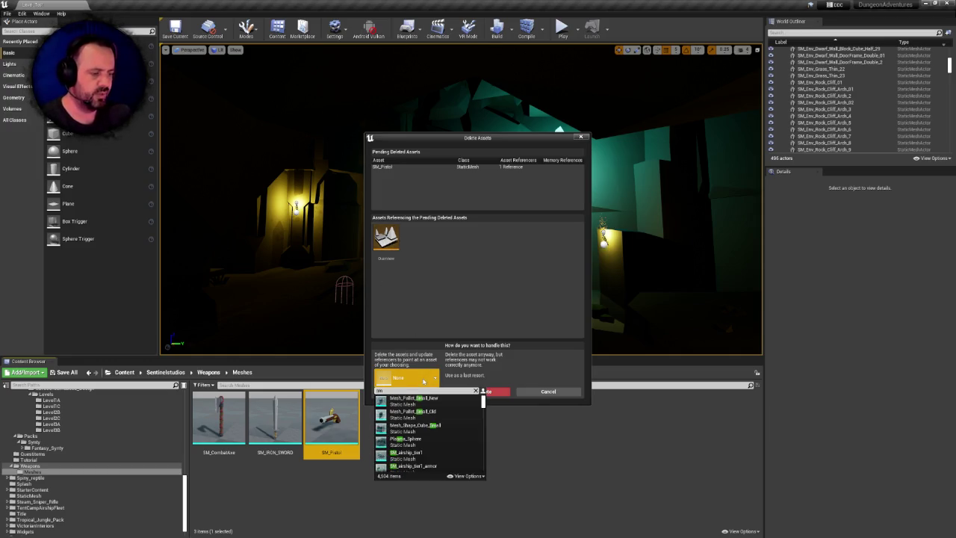
type("_pi")
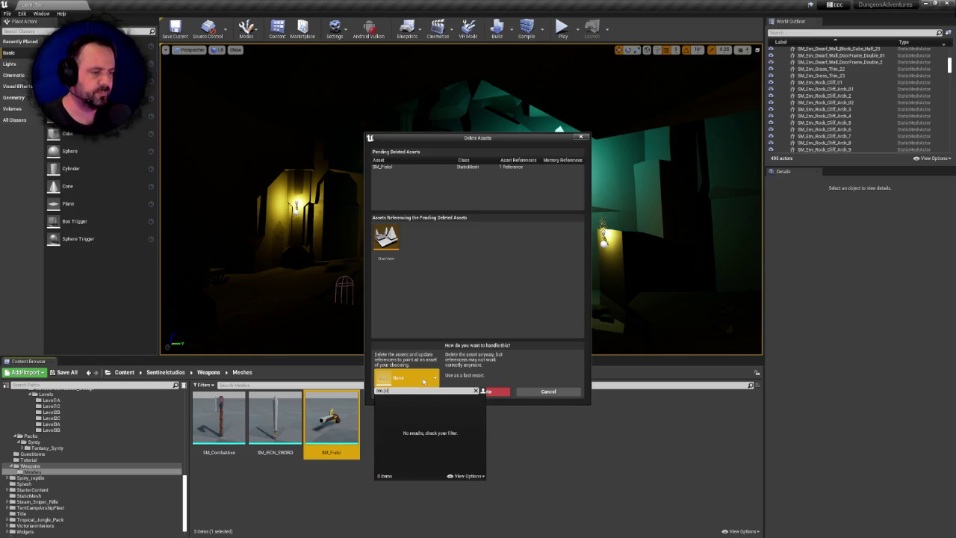
key("BackSpace")
key("BackSpace")
type("pistol")
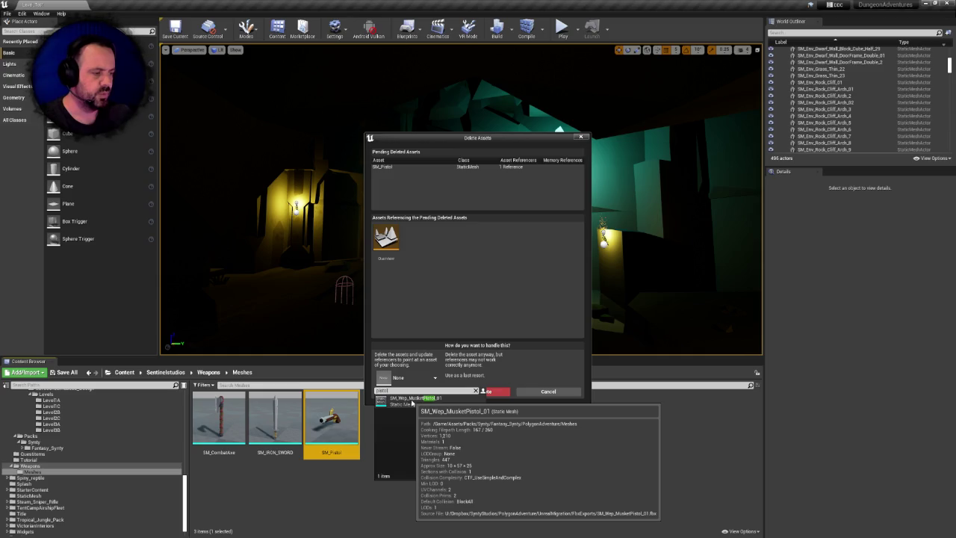
left_click(412, 402)
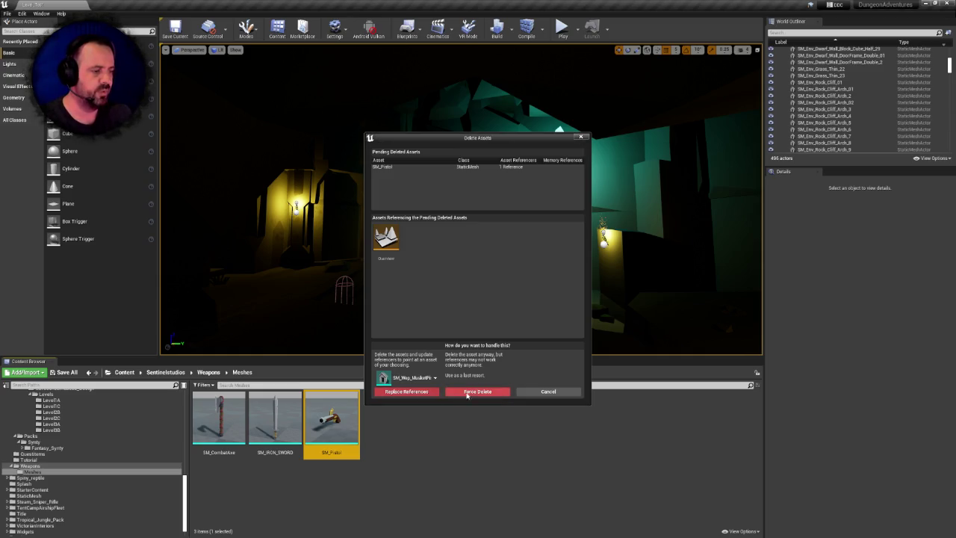
left_click(416, 394)
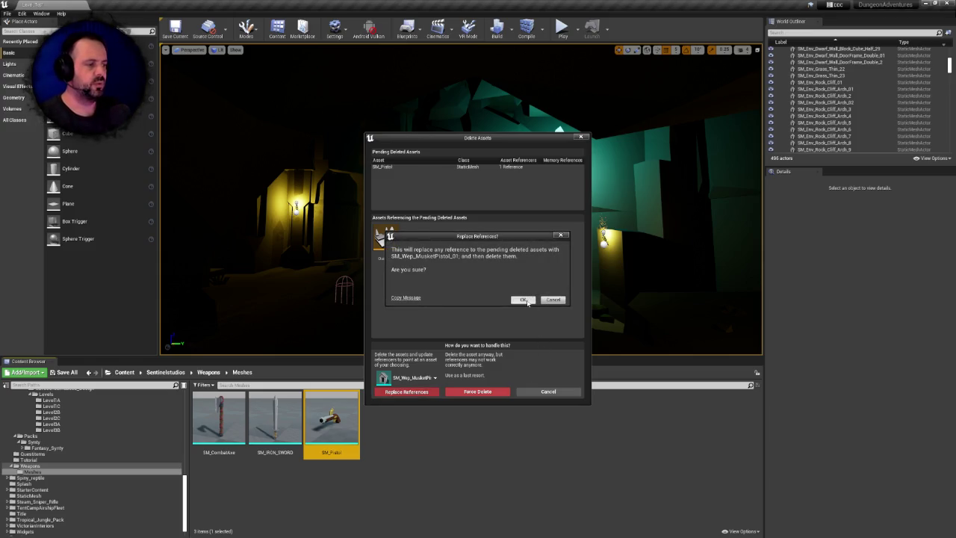
left_click(522, 299)
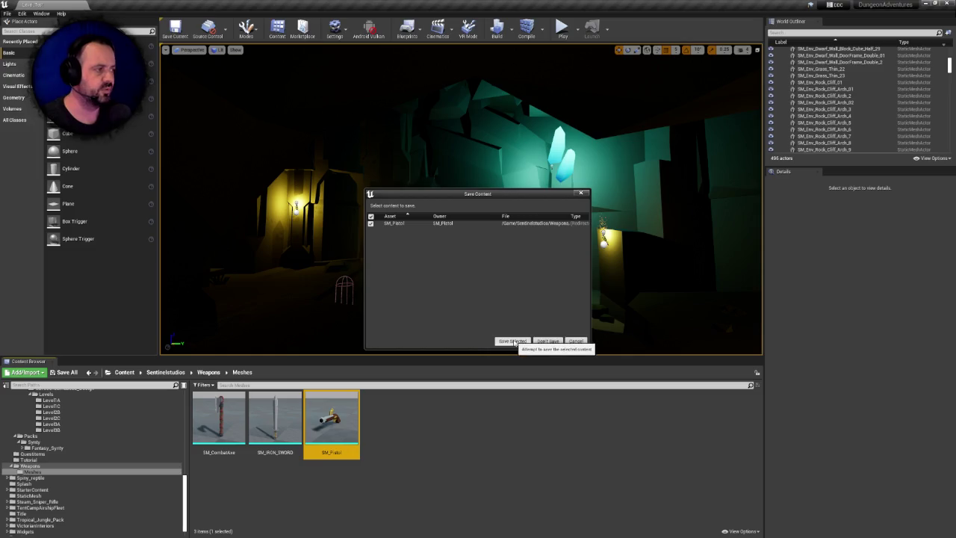
left_click(512, 341)
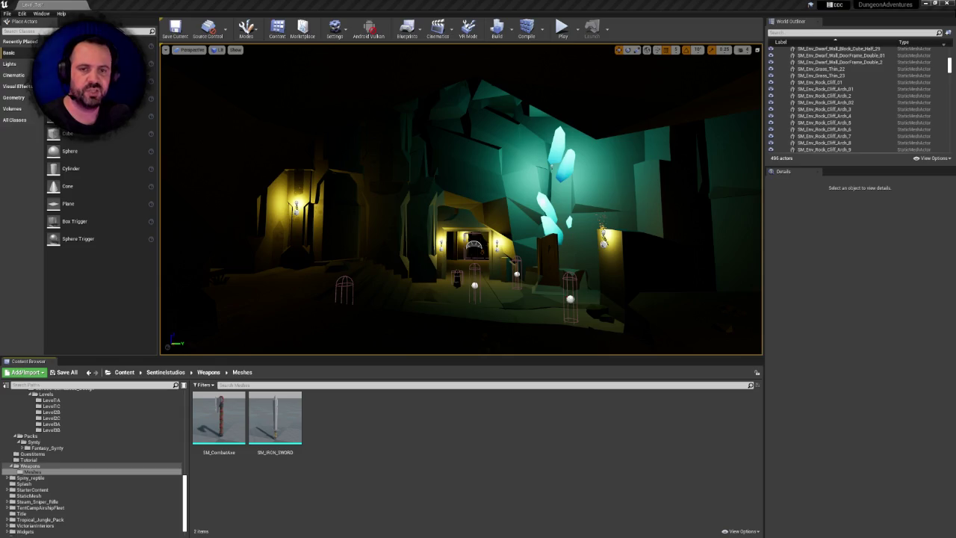
- Delete SM_CombatAxe, then request deletion of SM_IRON_SWORD to see its referencing blueprints
left_click(284, 409)
left_click(237, 411)
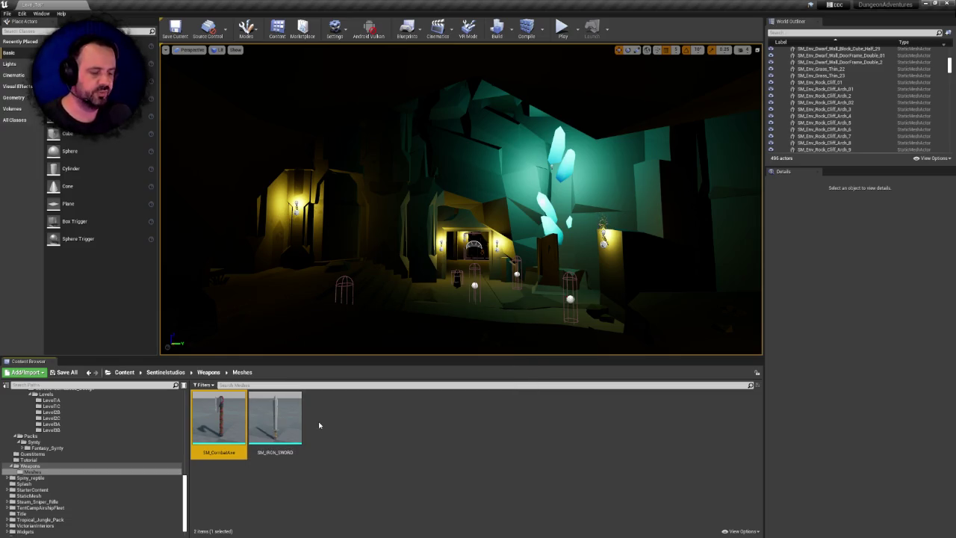
left_click(275, 422)
left_click(222, 423)
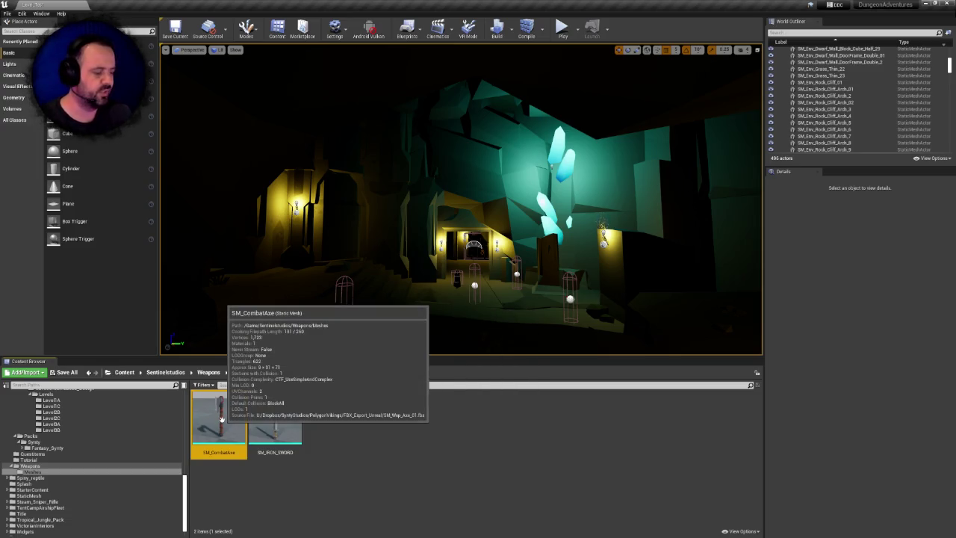
key("Delete")
left_click(452, 391)
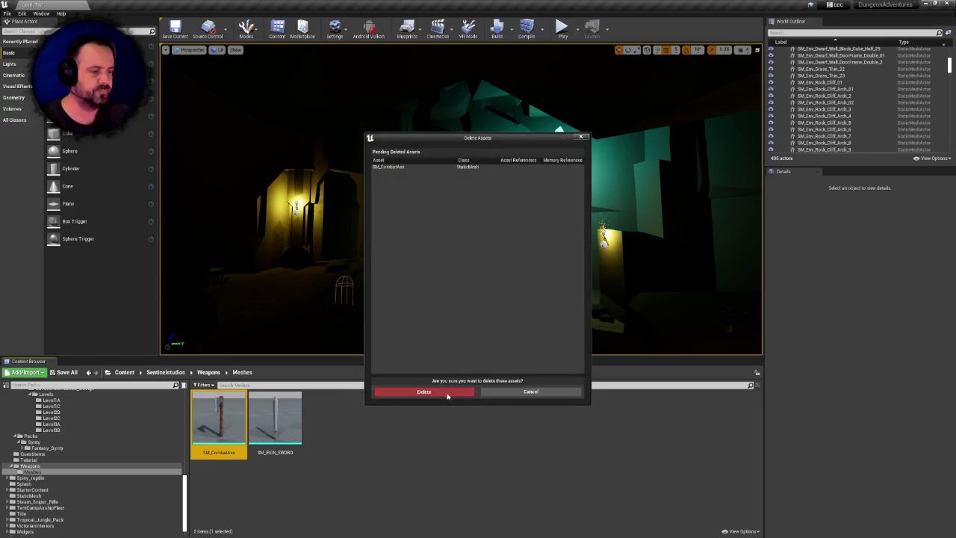
left_click(219, 422)
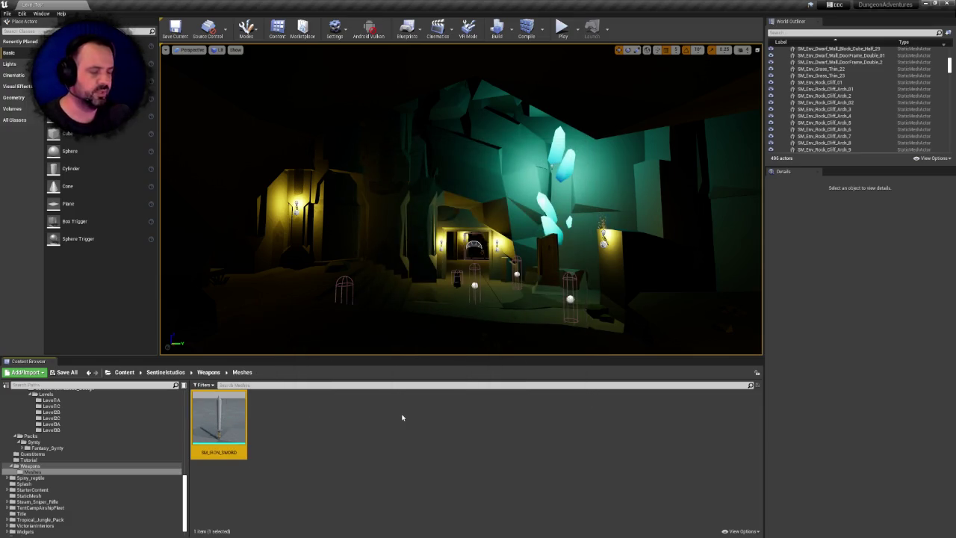
key("Delete")
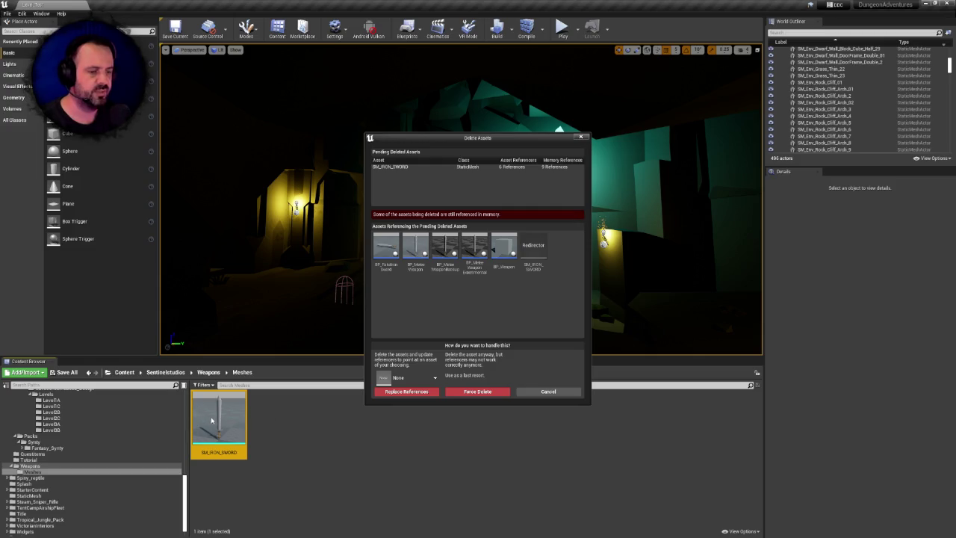
- Look at replacement assets, then cancel deleting SM_IRON_SWORD
left_click(417, 380)
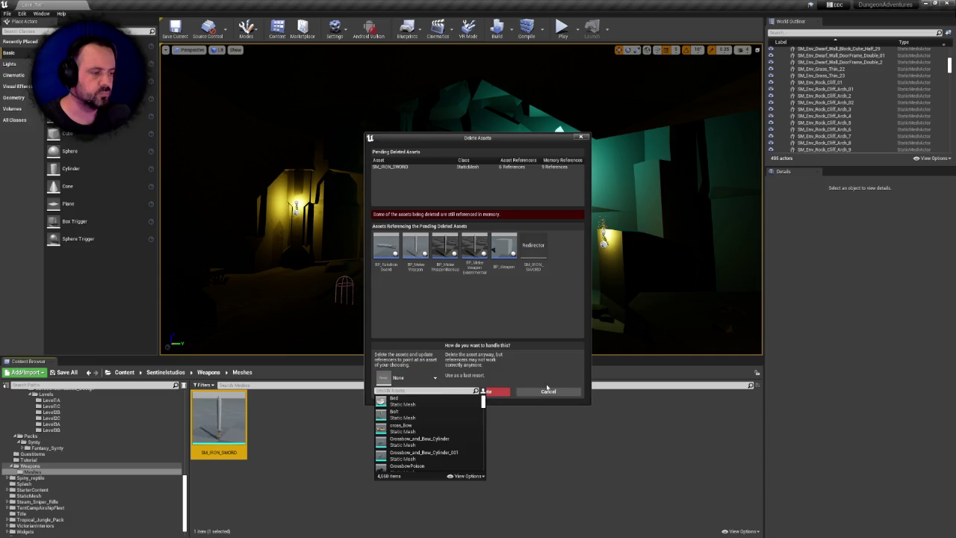
left_click(549, 391)
left_click(549, 391)
- Open SM_IRON_SWORD and compare its R_01_Weapon_Grab and L_01_Weapon_Grab sockets, then return to the level
double_click(236, 417)
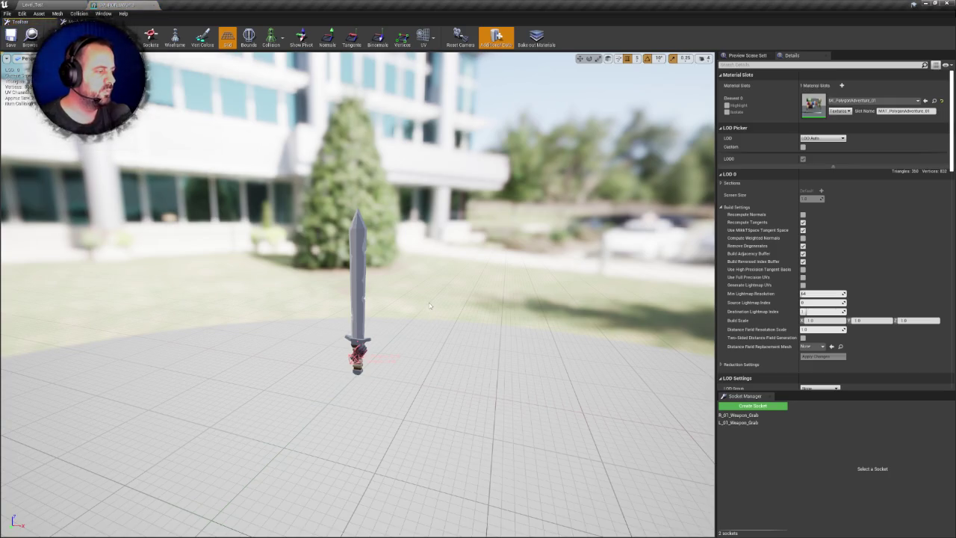
left_click(751, 415)
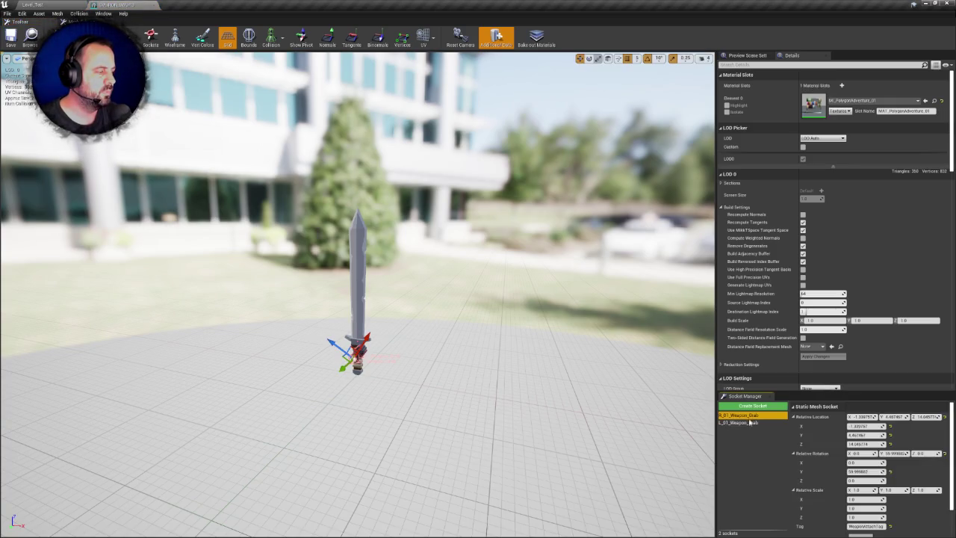
left_click(750, 423)
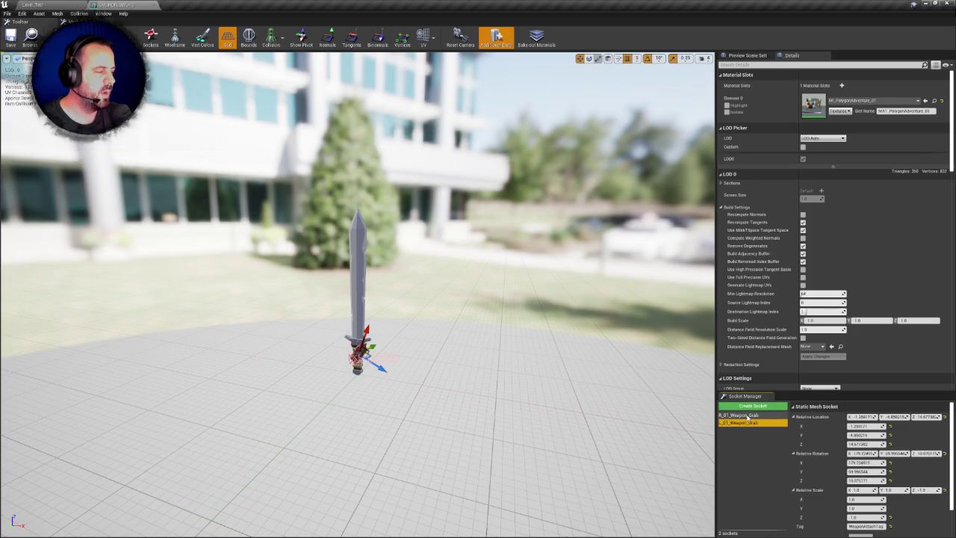
left_click(748, 415)
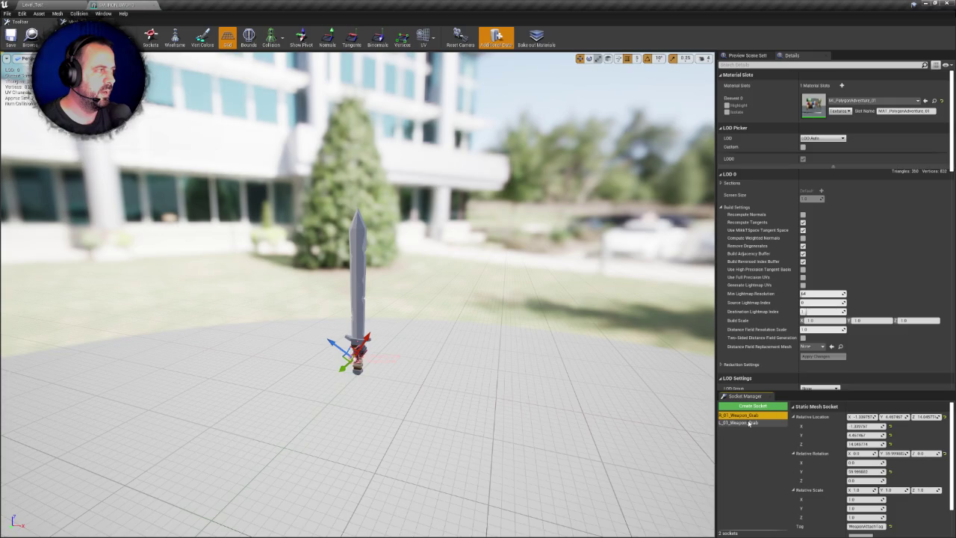
left_click(749, 422)
left_click(747, 415)
left_click(745, 423)
left_click(747, 415)
left_click(747, 422)
left_click(32, 4)
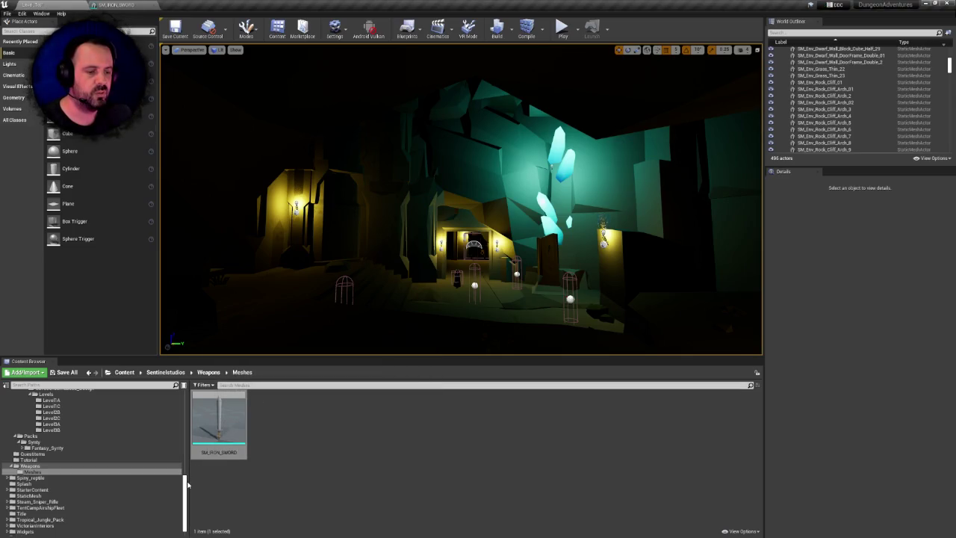
left_click_drag(187, 485, 187, 402)
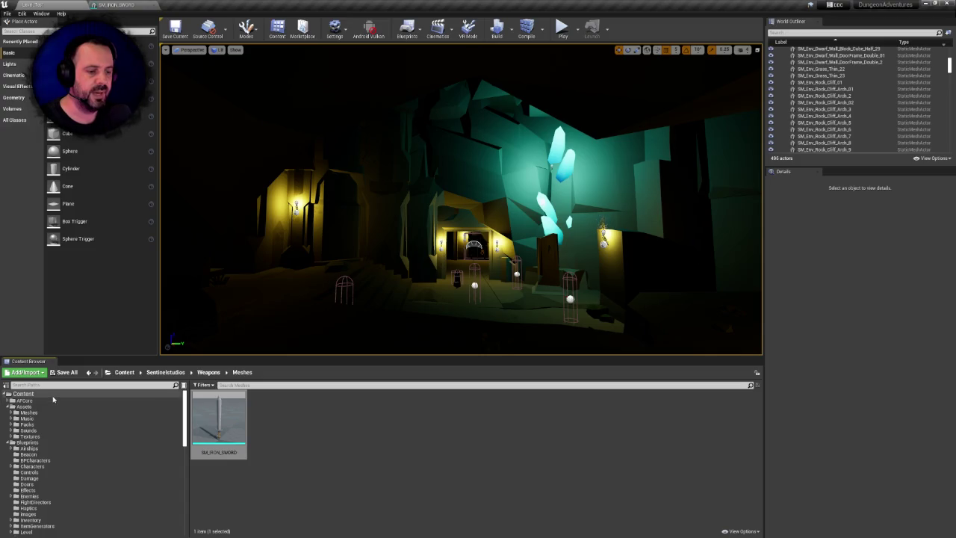
right_click(309, 420)
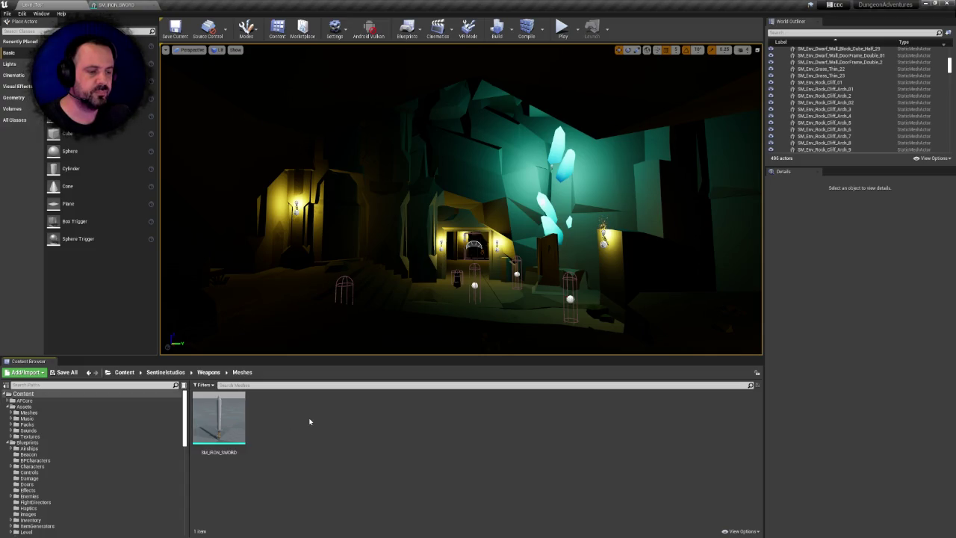
left_click(295, 420)
right_click(278, 419)
right_click(275, 416)
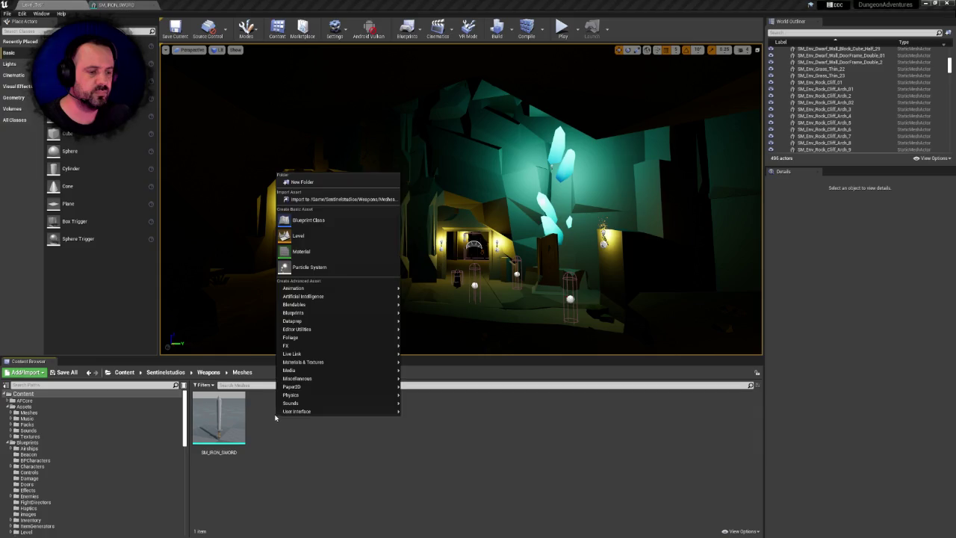
left_click(273, 416)
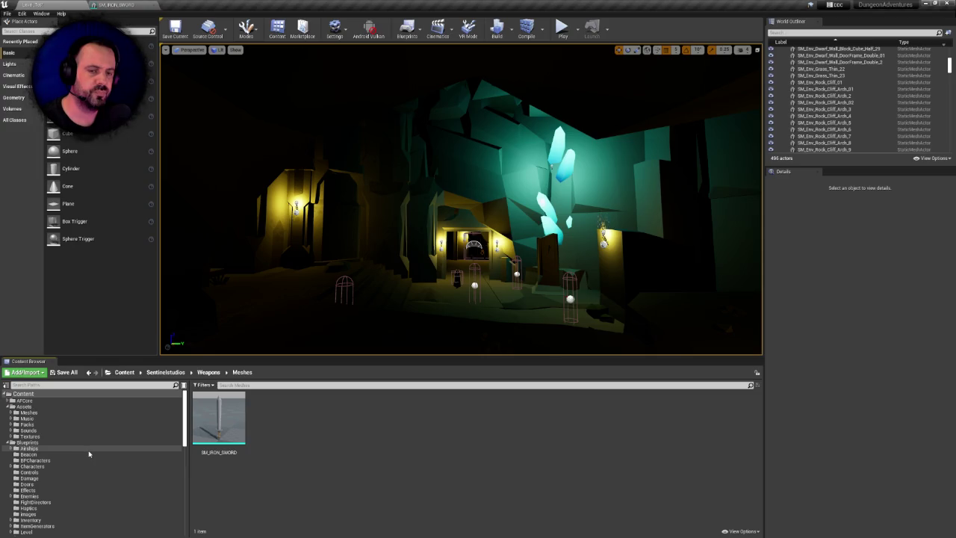
left_click(205, 424)
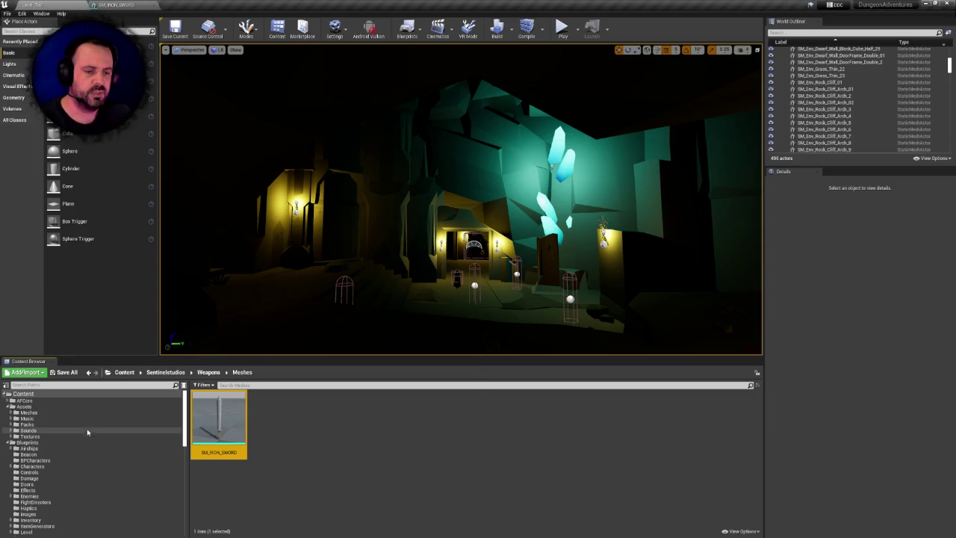
- Reopen SM_IRON_SWORD and review its R_01 and L_01 Weapon_Grab sockets up close
double_click(221, 427)
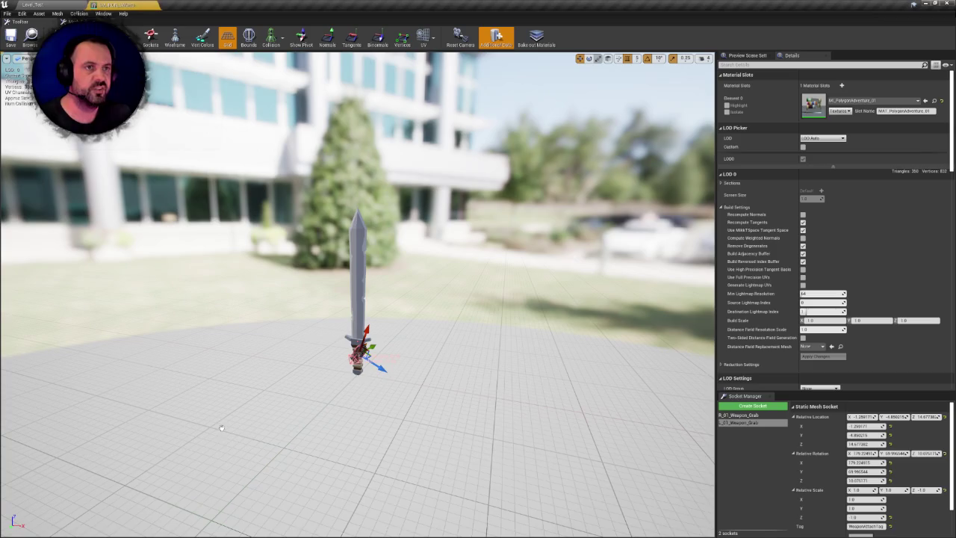
scroll("up", 3)
scroll("down", 3)
left_click_drag(341, 340, 224, 310)
scroll("up", 3)
scroll("down", 3)
left_click(754, 415)
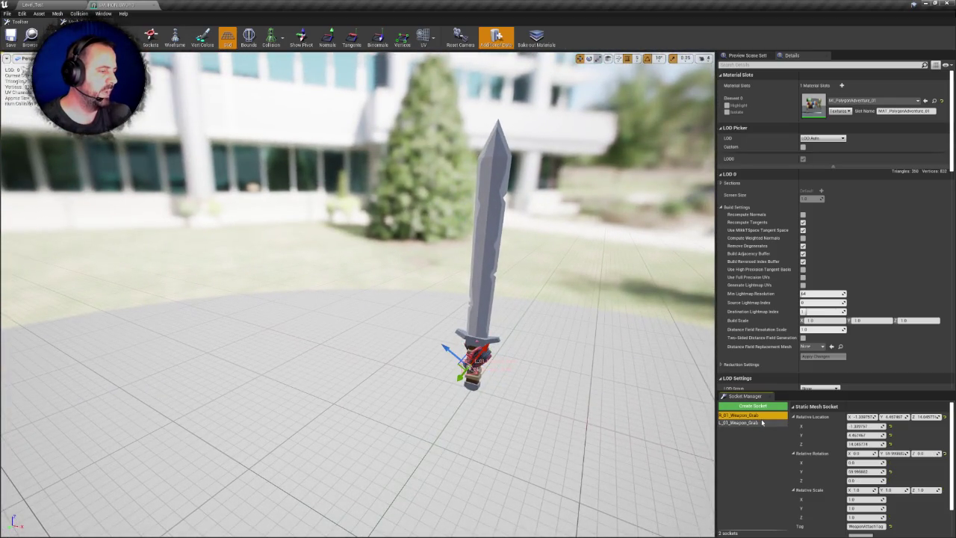
left_click_drag(358, 299, 351, 262)
key("f")
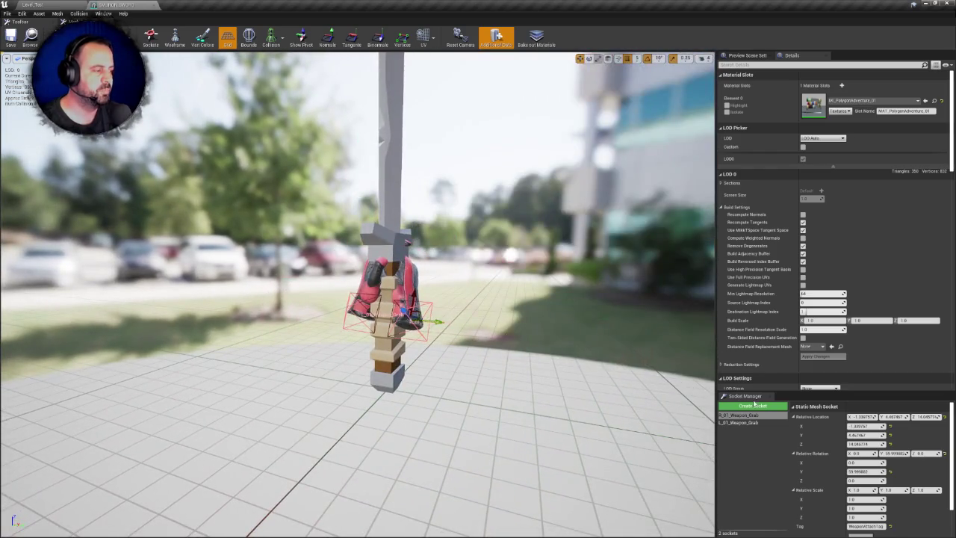
left_click(756, 423)
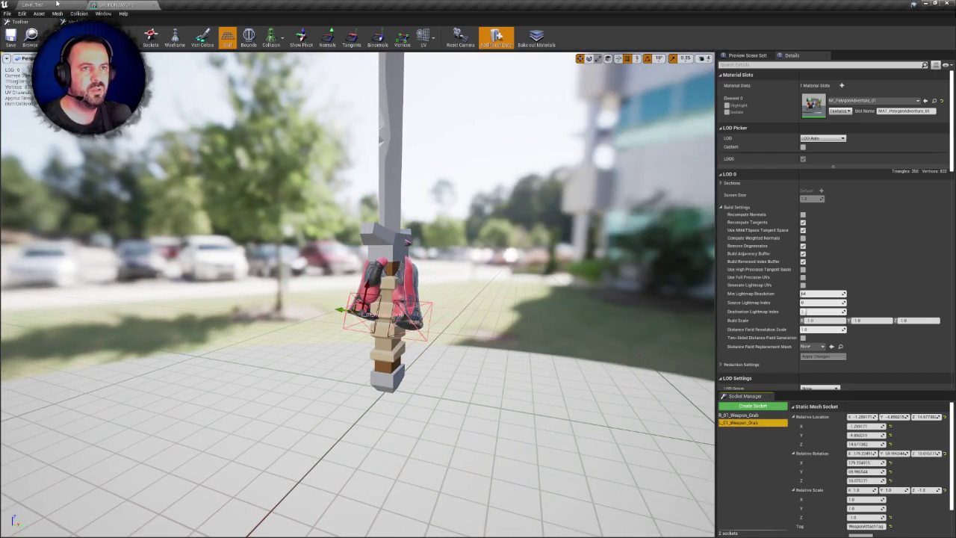
- Go back to the level and show the top-level Content folders, glancing again at the sword
left_click(53, 4)
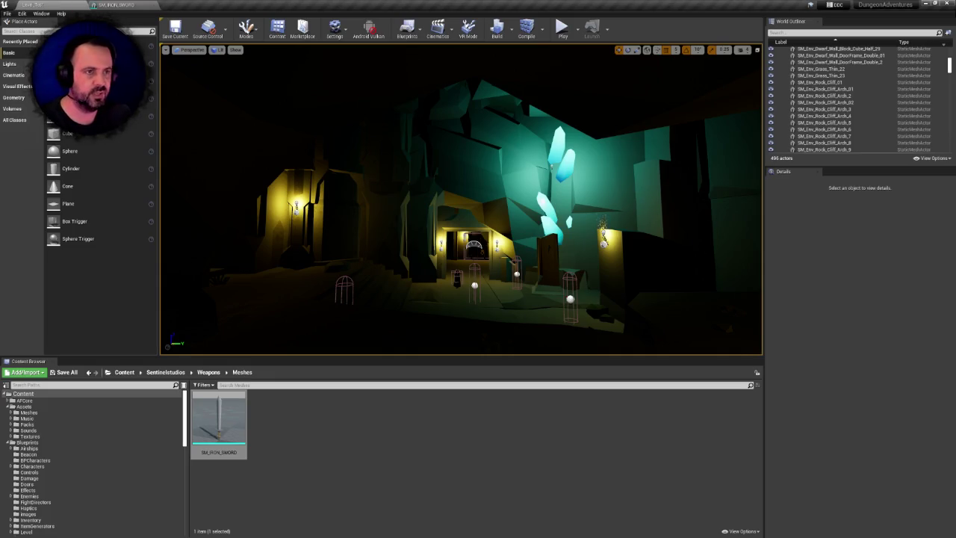
left_click(116, 4)
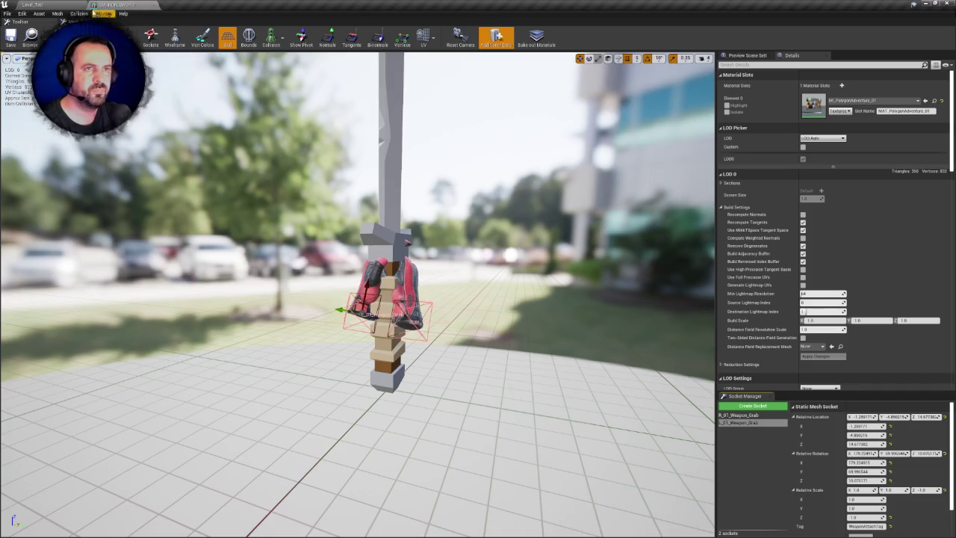
left_click(45, 4)
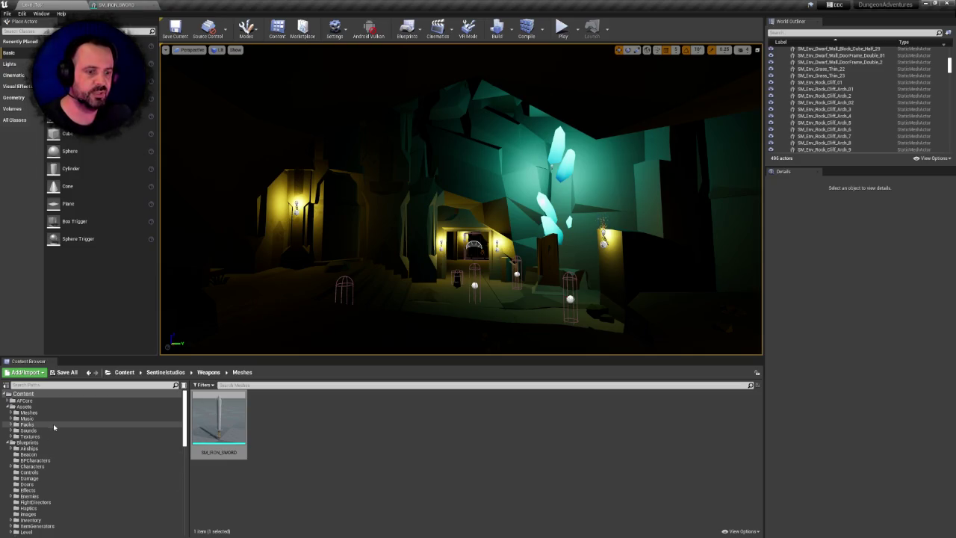
left_click(23, 394)
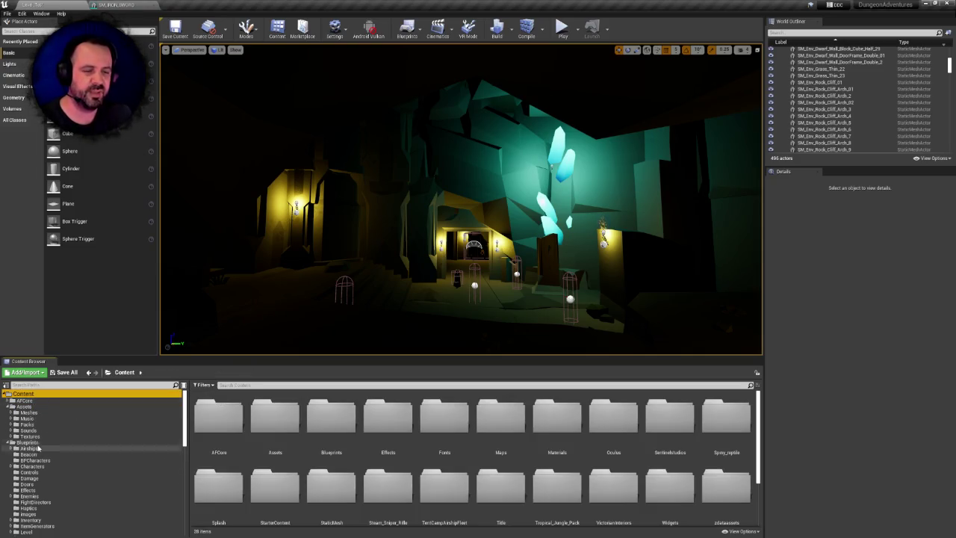
left_click(116, 5)
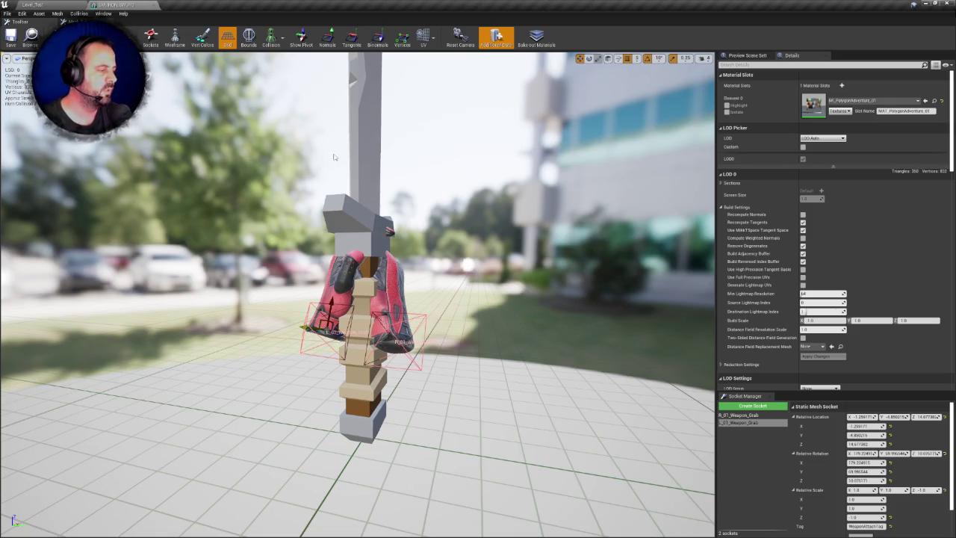
scroll("down", 3)
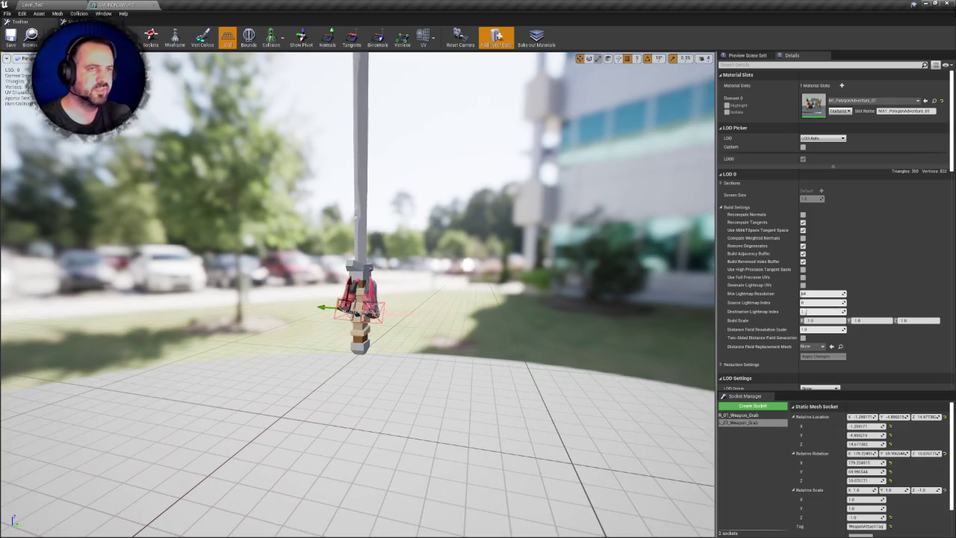
left_click(68, 4)
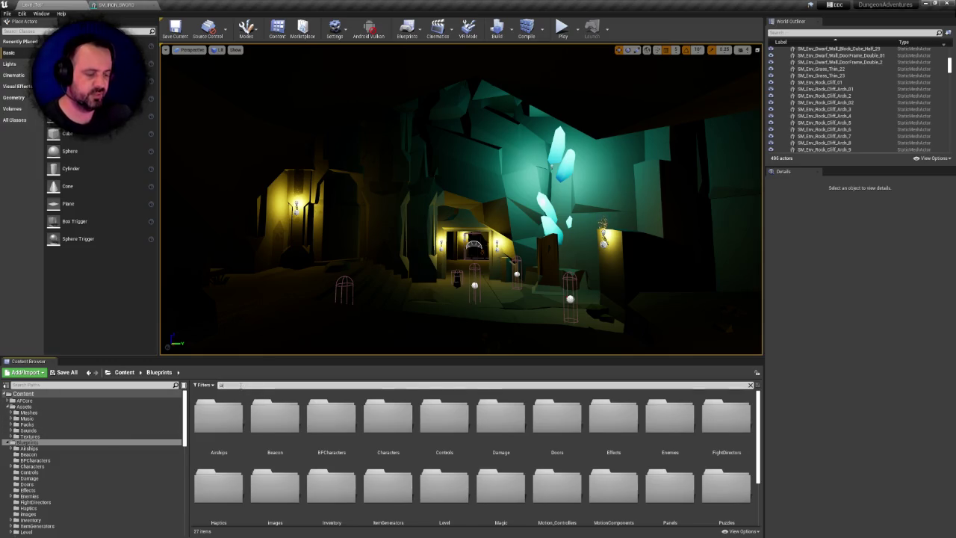
- Find and open BP_Crossbow and select its crossbow mesh in the 3D preview
type("oss")
double_click(221, 421)
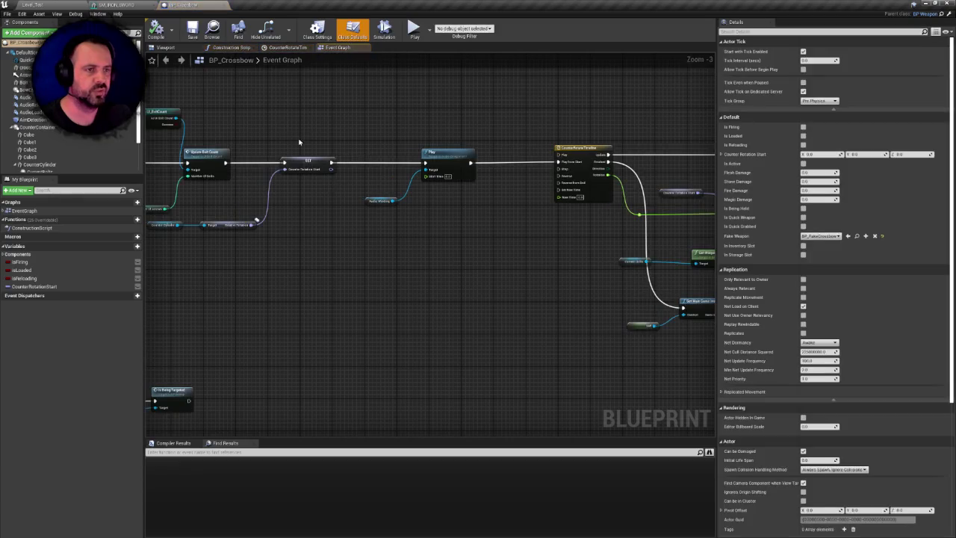
left_click(161, 47)
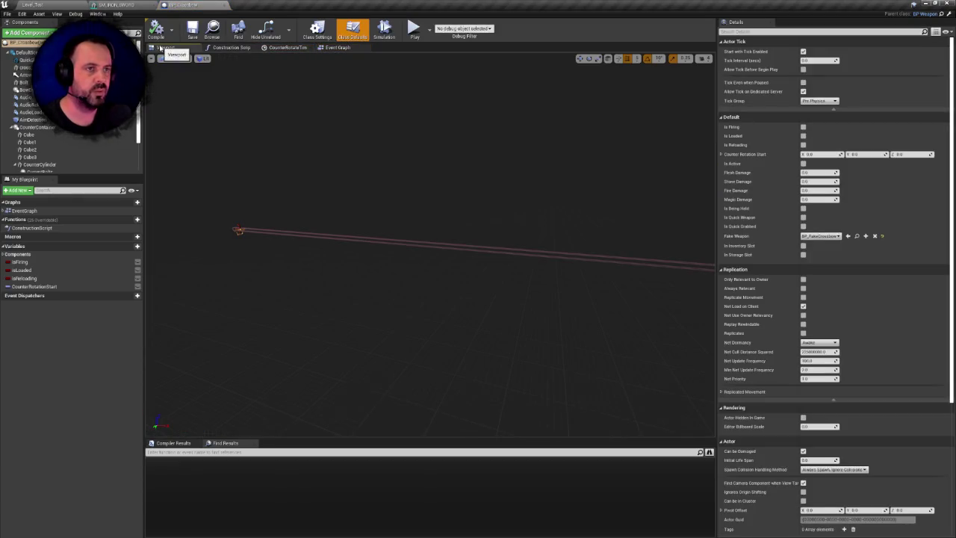
left_click_drag(337, 169, 336, 195)
left_click(336, 195)
scroll("down", 3)
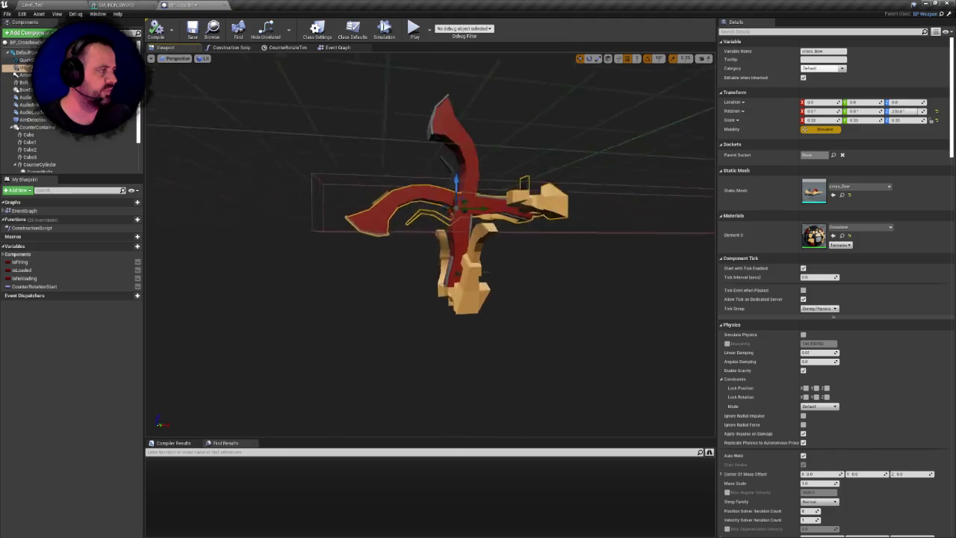
scroll("up", 3)
scroll("up", 3)
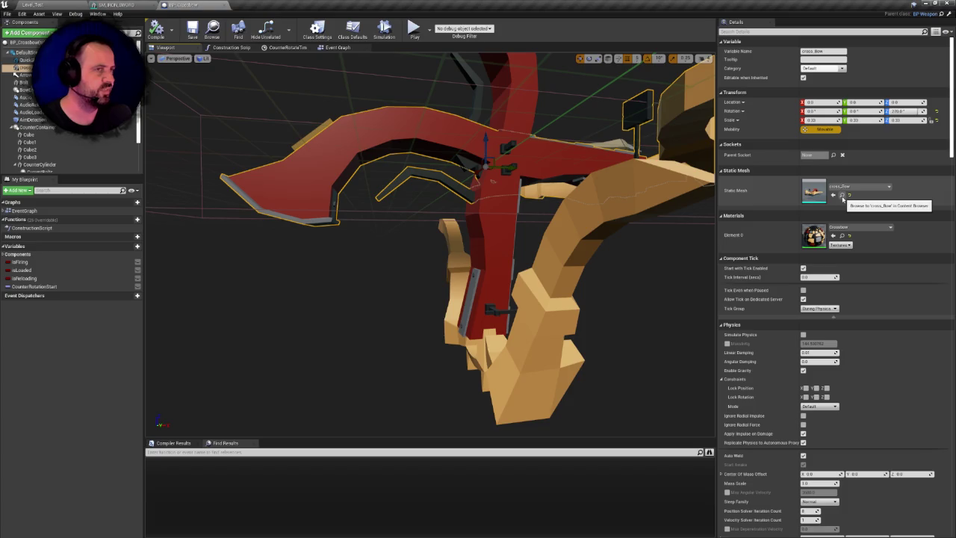
- Browse to the cross_bow static mesh, open it to view it from the front, then return to Level_Test
left_click(843, 195)
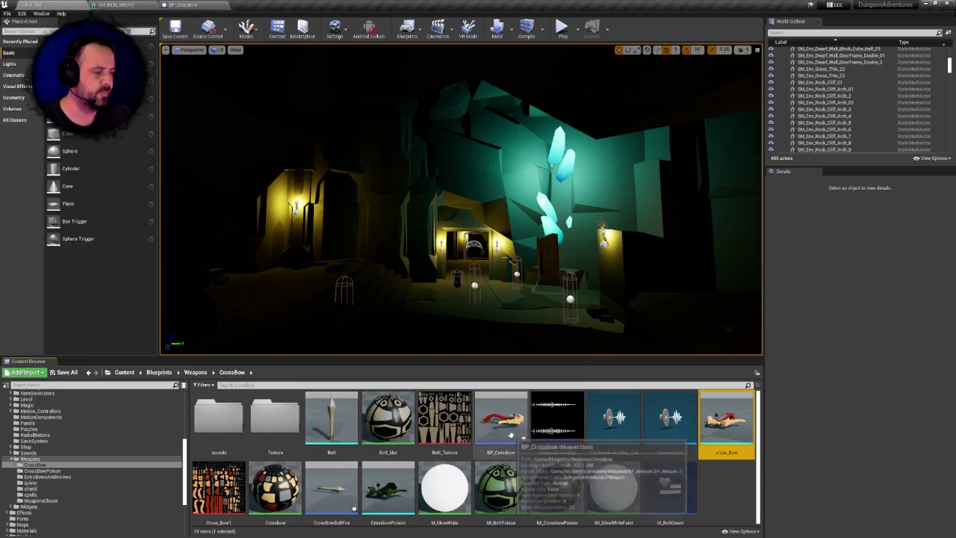
double_click(705, 424)
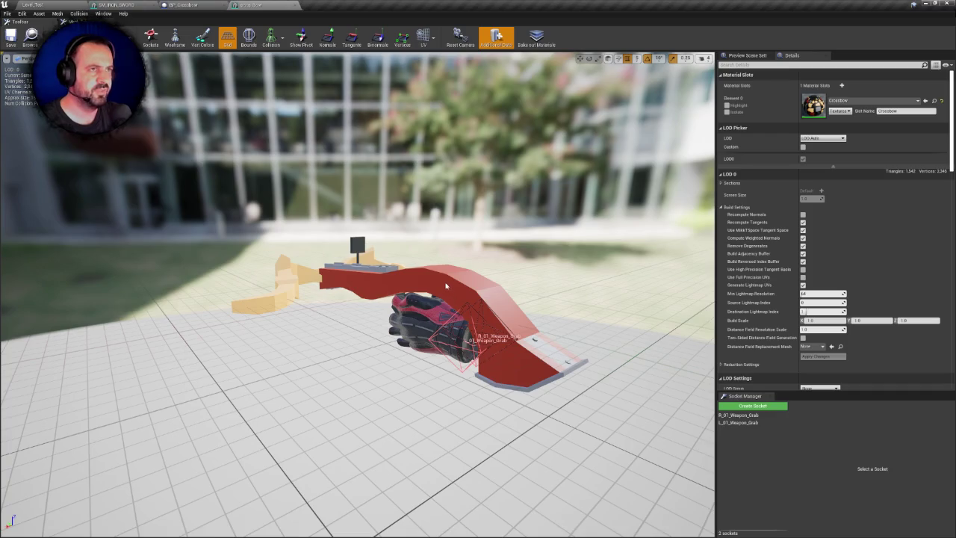
left_click_drag(505, 279, 580, 390)
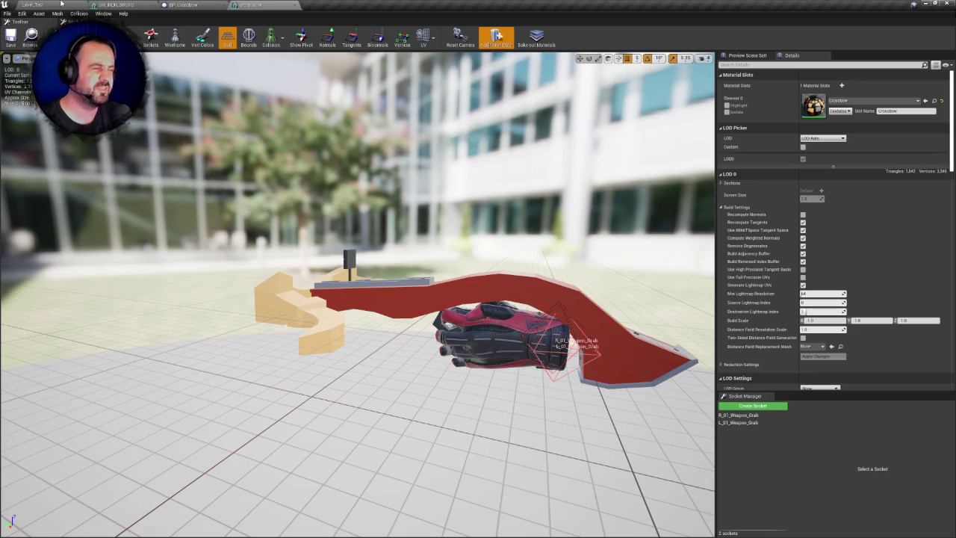
left_click(74, 3)
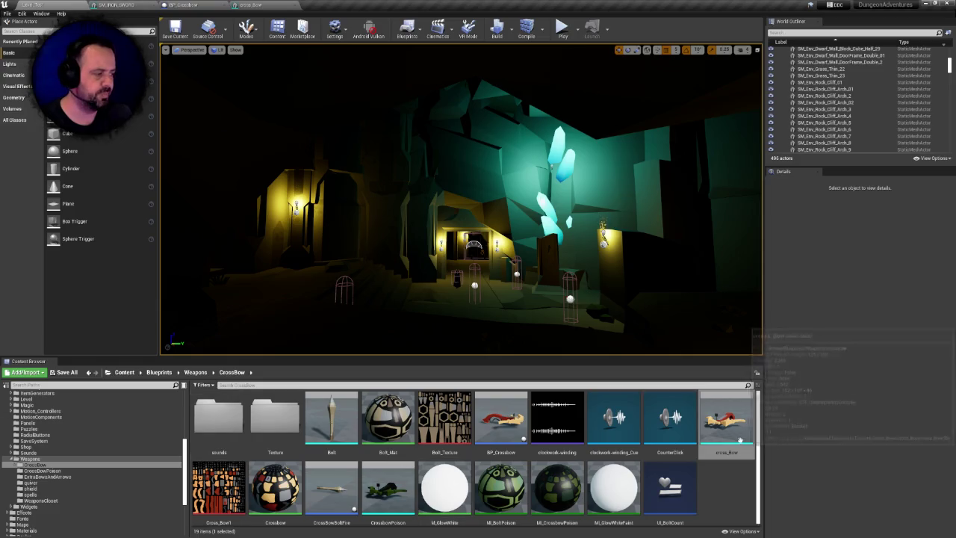
- Search Blueprints for 'fire', open BP_Fire_Sword, and select its static mesh component
scroll("up", 3)
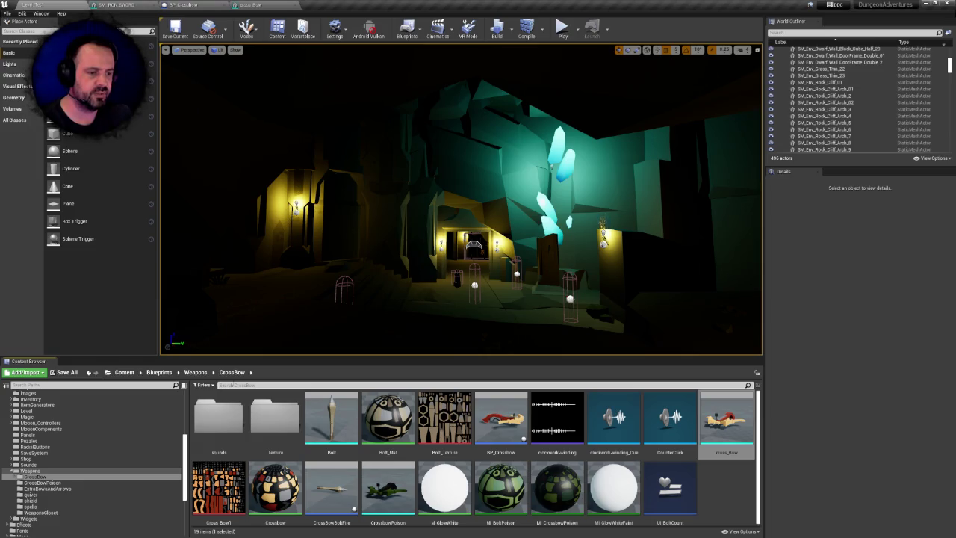
left_click(159, 372)
type("fire")
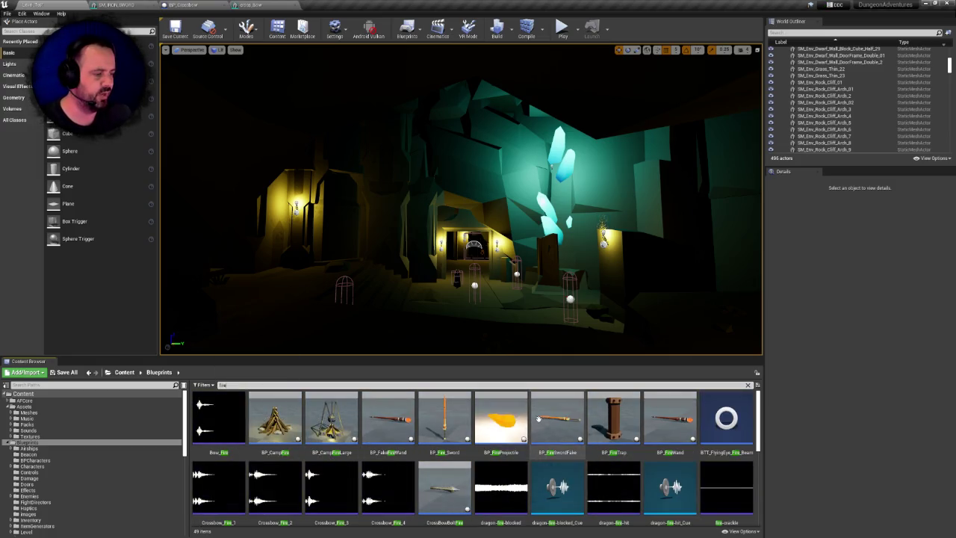
right_click(441, 413)
key("Escape")
double_click(442, 413)
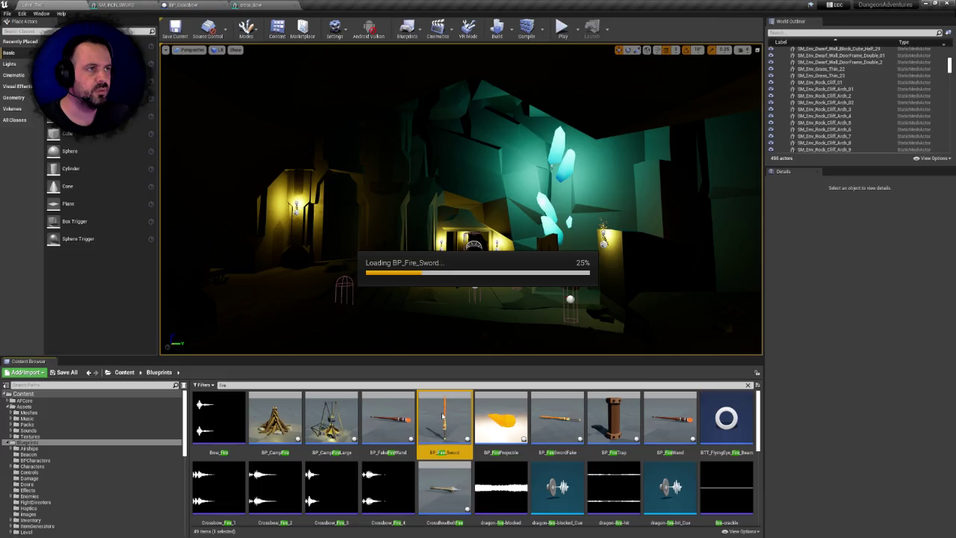
left_click(165, 47)
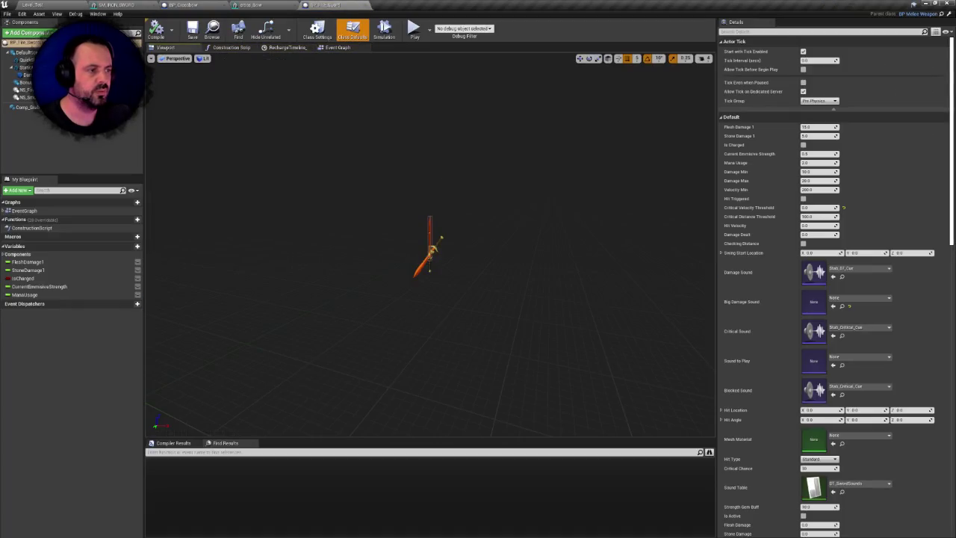
left_click(427, 189)
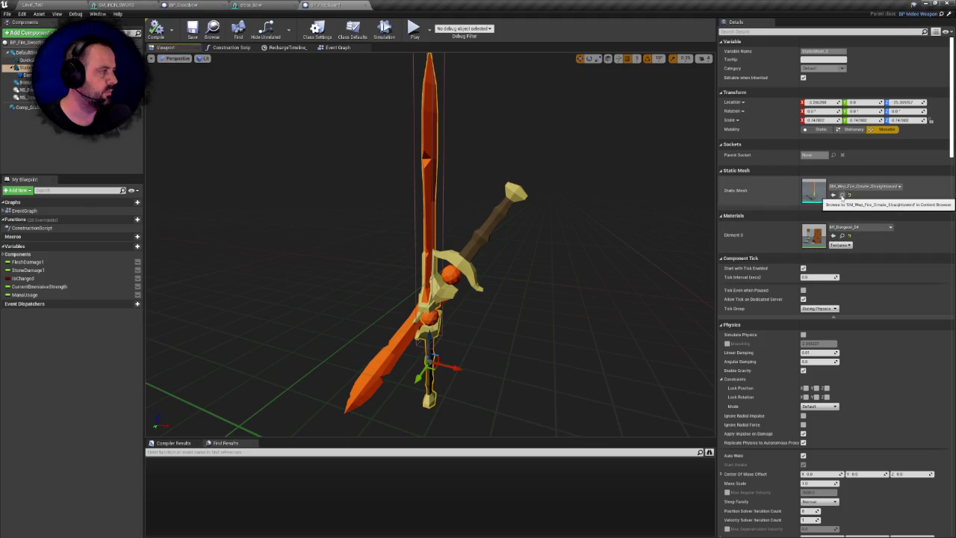
- Locate SM_Wep_Fire_Ornate_Straightsword in Assets/Meshes/Weapons, preview it, then return to the Content root
left_click(842, 196)
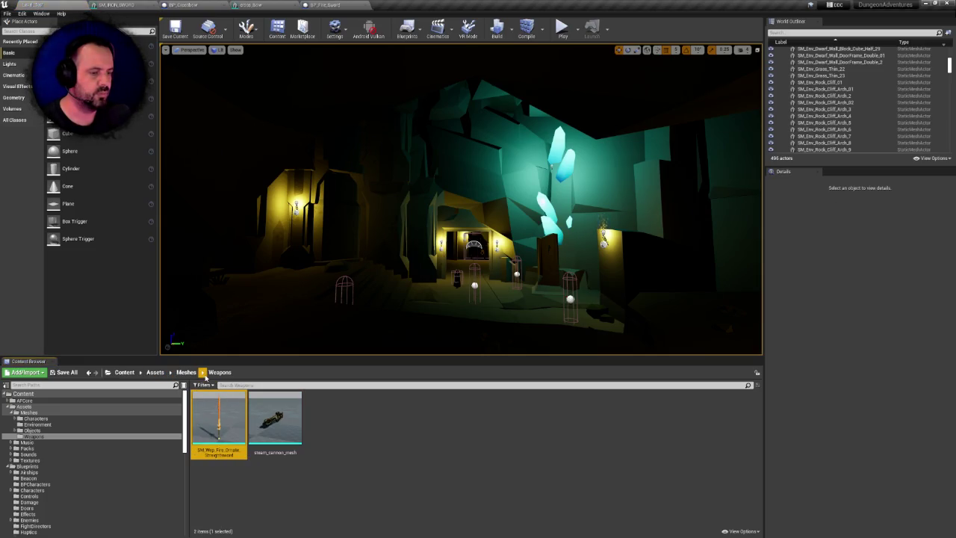
double_click(228, 418)
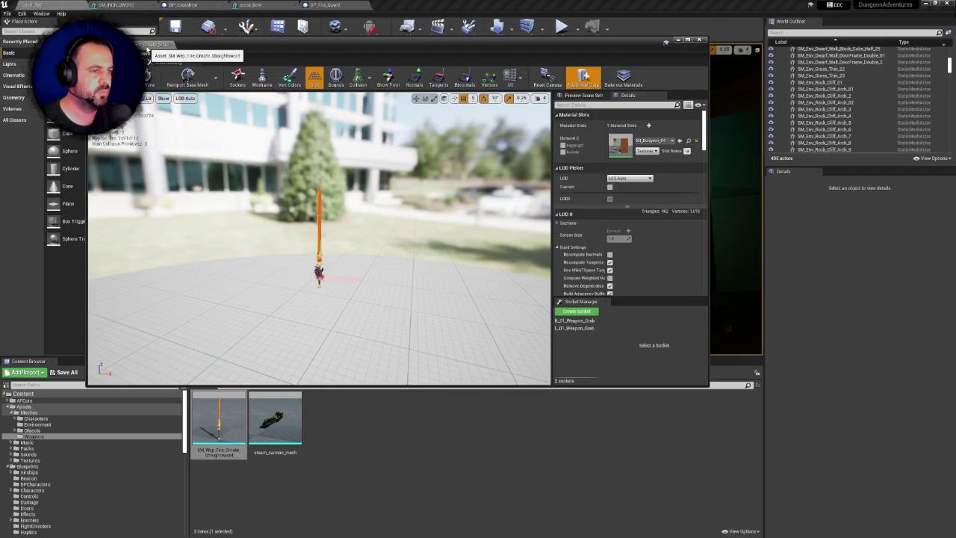
left_click(699, 41)
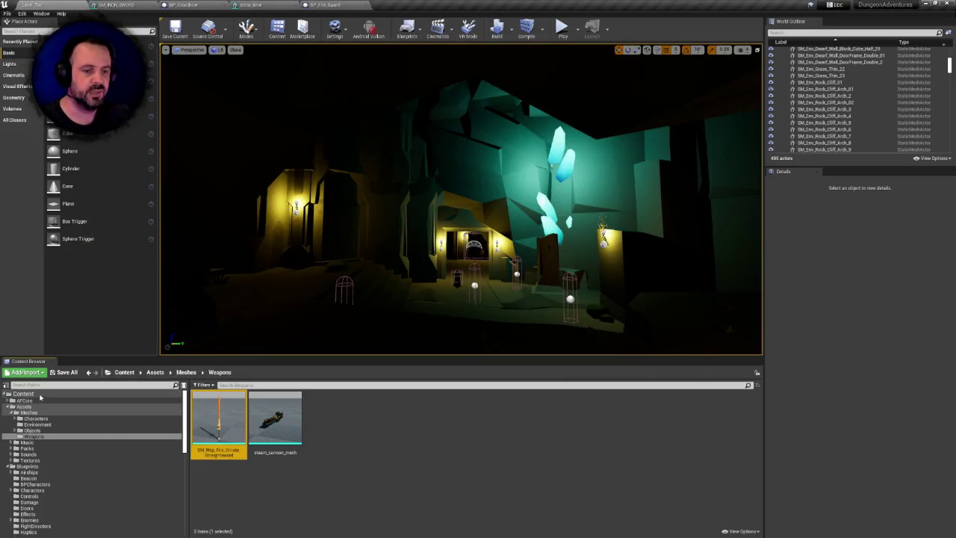
left_click(22, 394)
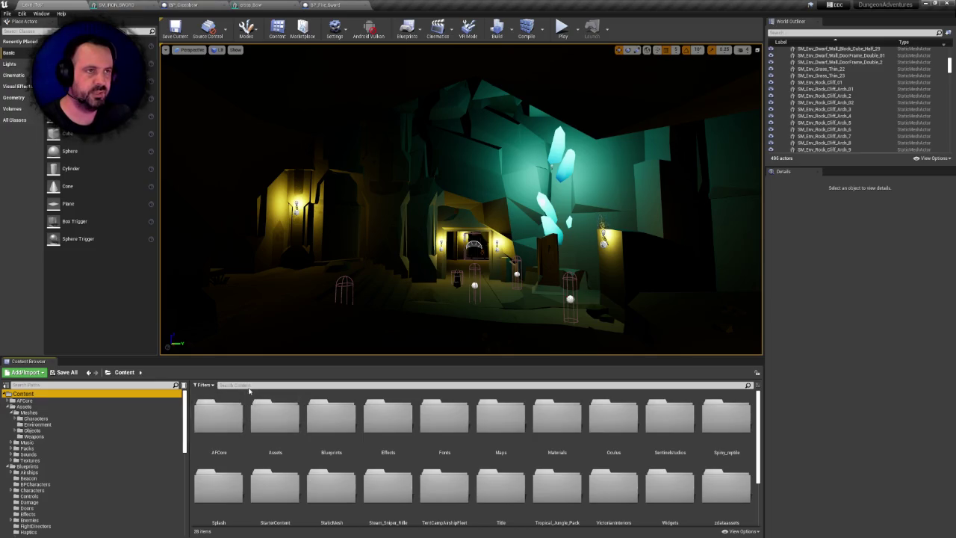
- Browse the Blueprints/Weapons folder and select the mithril sword pickup blueprint
scroll("down", 3)
scroll("down", 3)
left_click(33, 509)
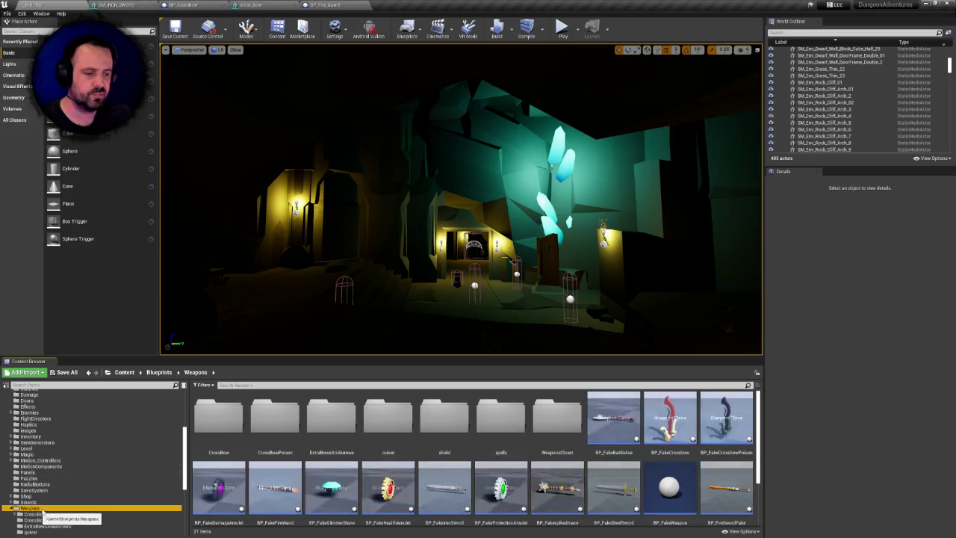
scroll("down", 3)
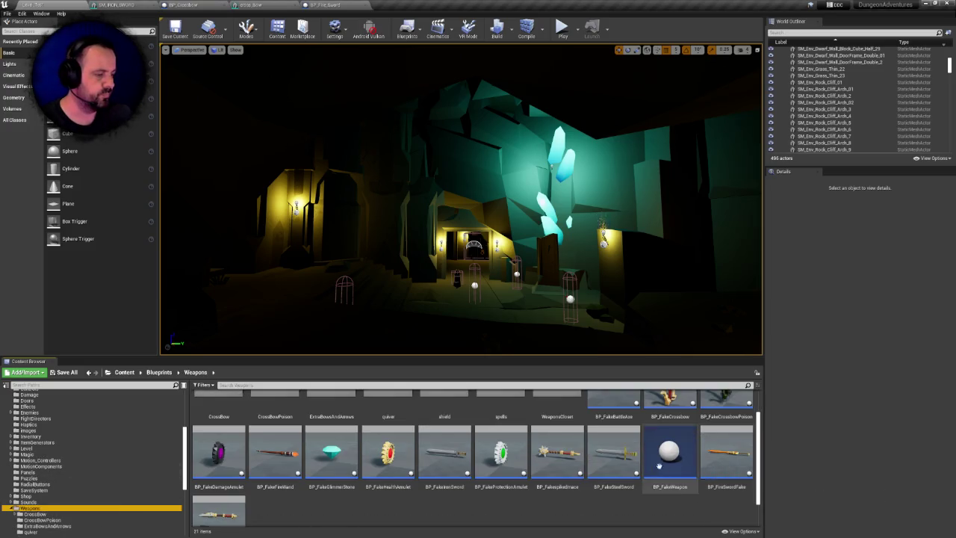
scroll("down", 3)
scroll("up", 3)
scroll("down", 3)
left_click(219, 485)
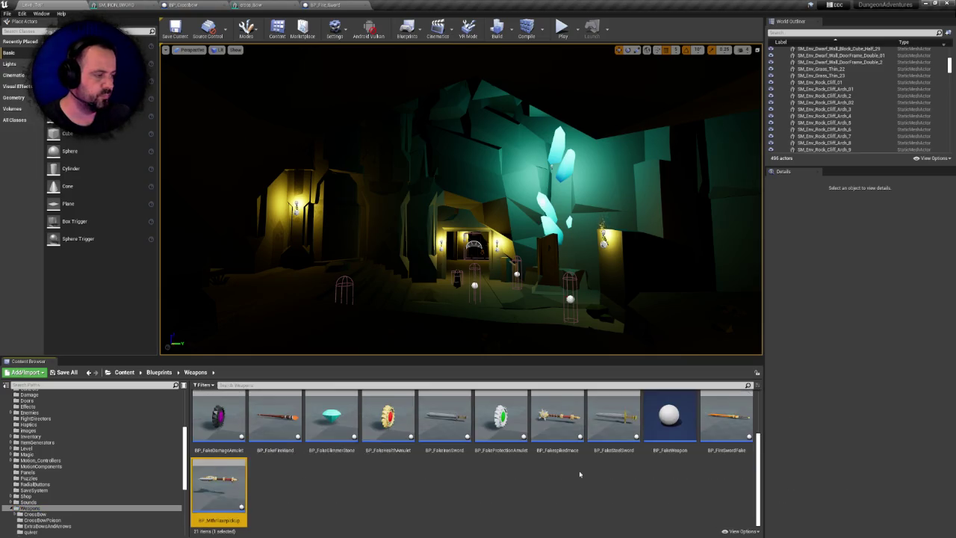
scroll("up", 3)
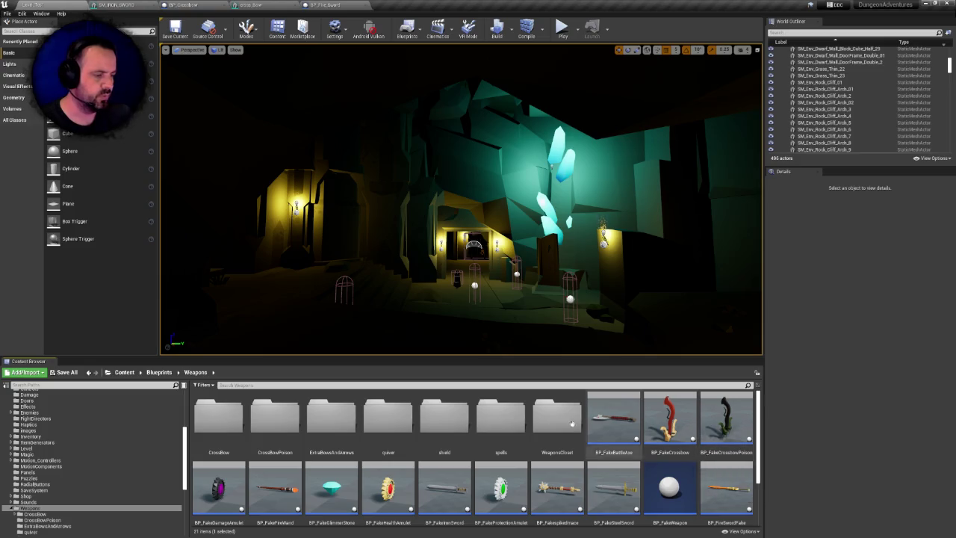
scroll("down", 3)
- Search Blueprints for 'steel', open BP_Steel_Sword, and locate its SM_Wep_Broadsword_01 mesh
left_click(159, 372)
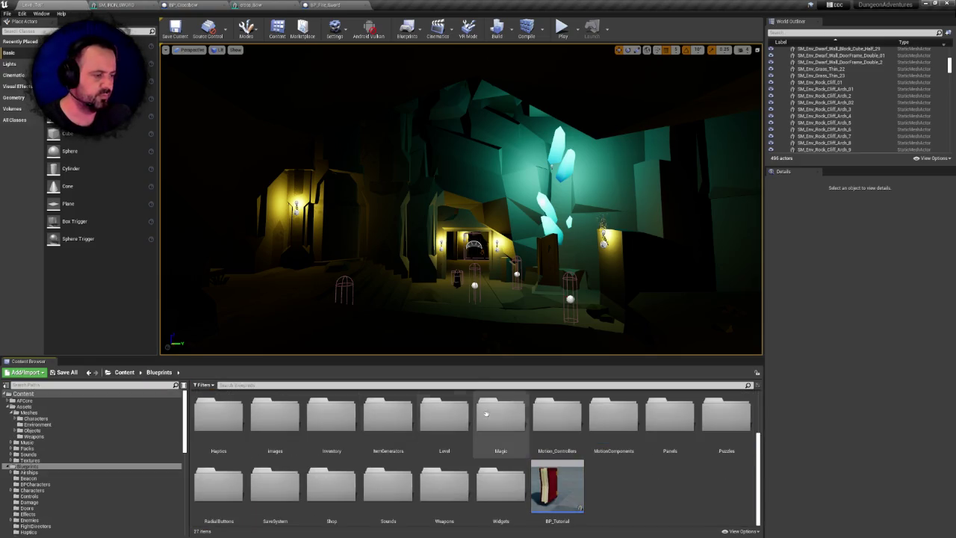
left_click(401, 386)
type("ste")
type("el")
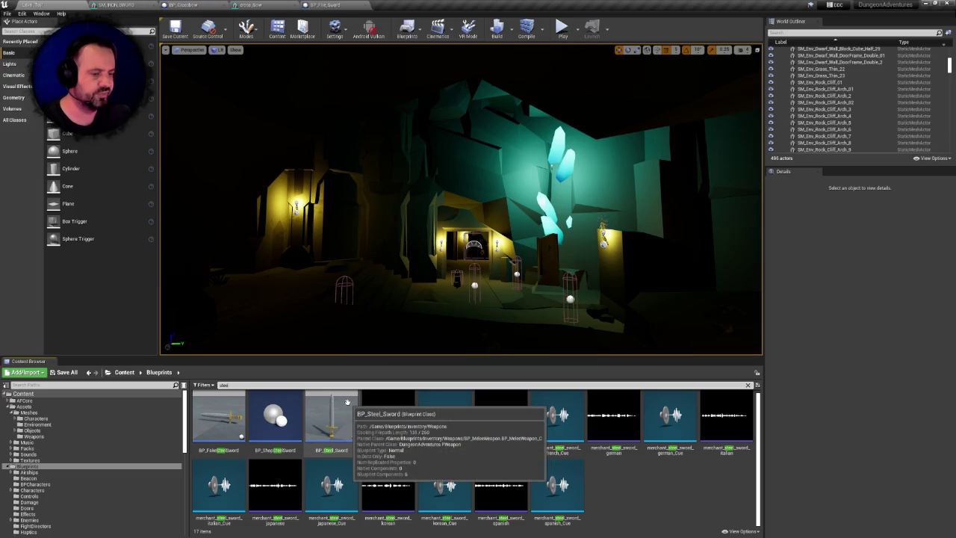
double_click(348, 406)
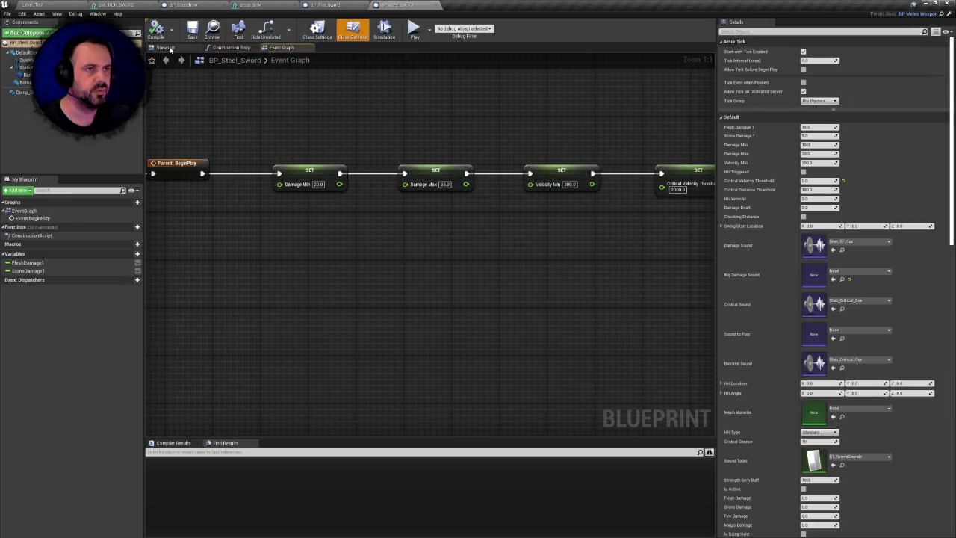
left_click(165, 48)
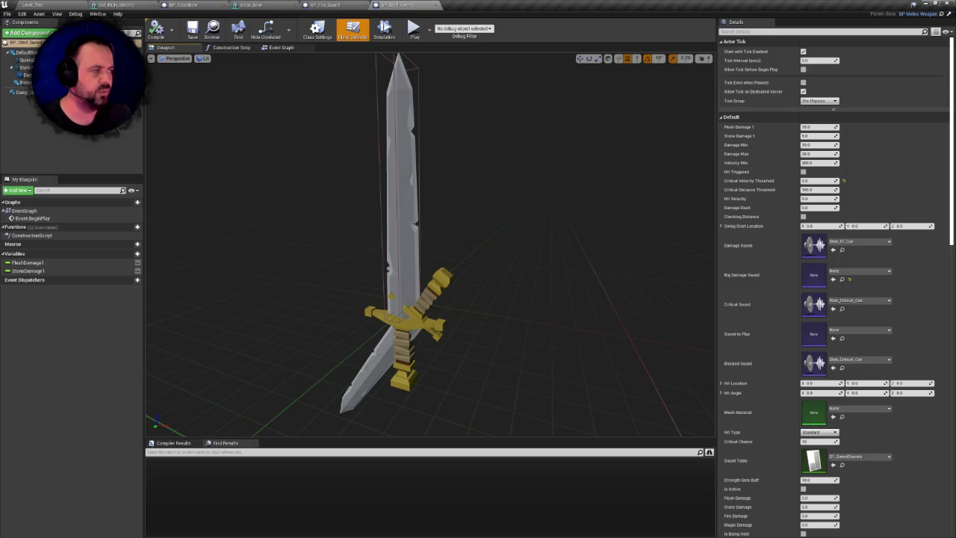
left_click(406, 206)
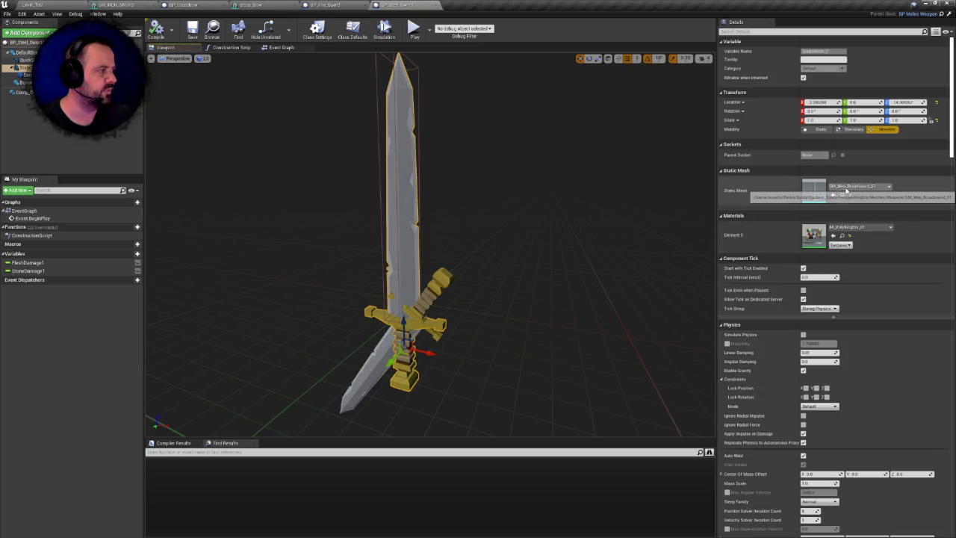
left_click(844, 196)
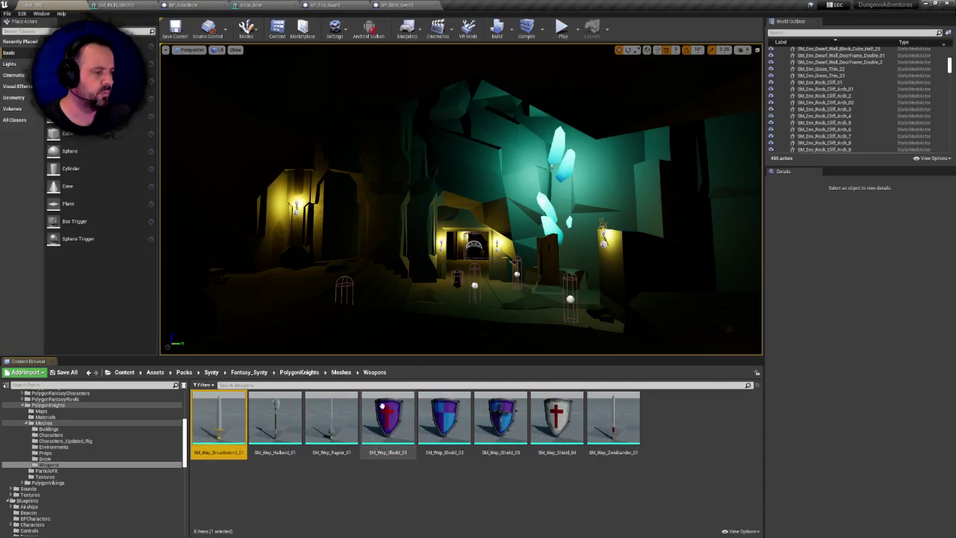
- Inspect the SM_Wep_Broadsword_01 L_01_Weapon_Grab socket, then open and close SM_Wep_Halberd_01
double_click(228, 416)
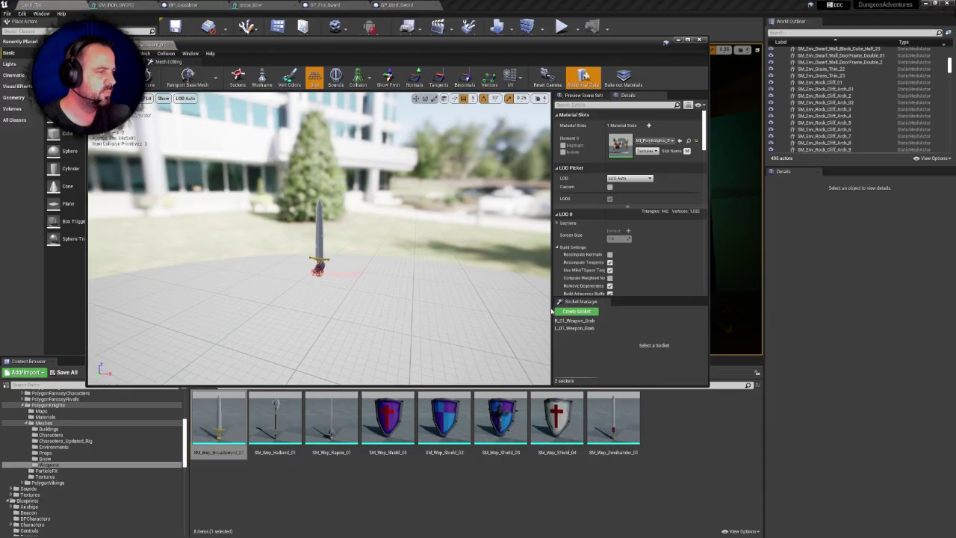
left_click(574, 321)
left_click(580, 328)
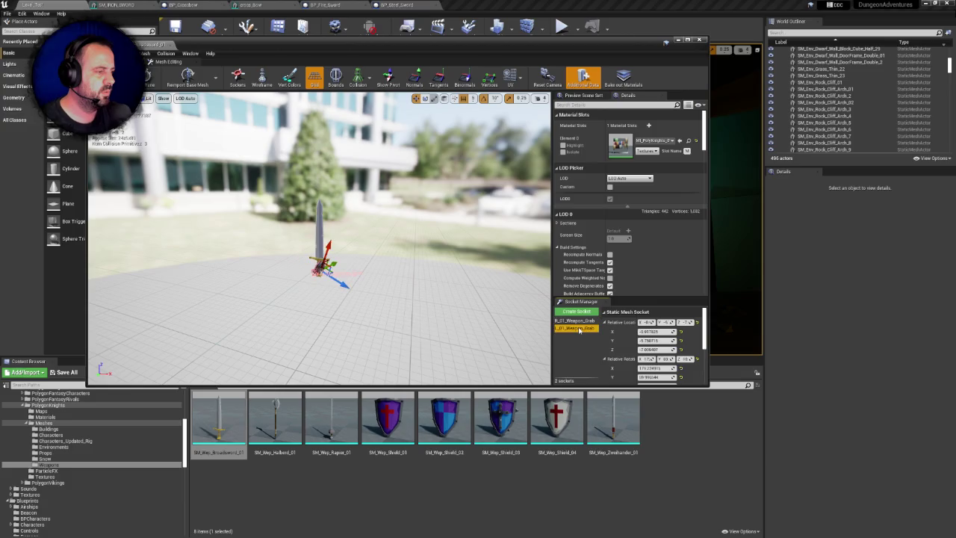
left_click_drag(340, 272, 339, 272)
scroll("up", 3)
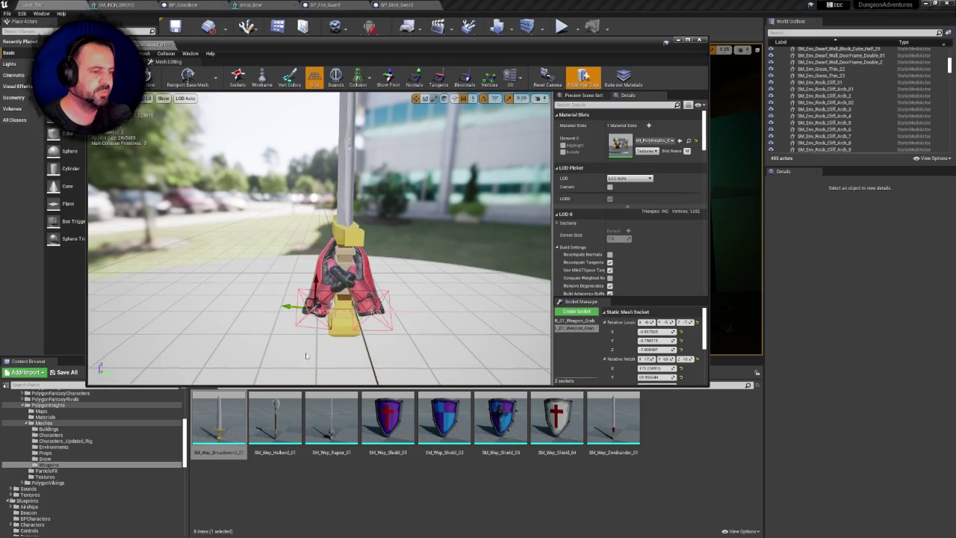
left_click(289, 413)
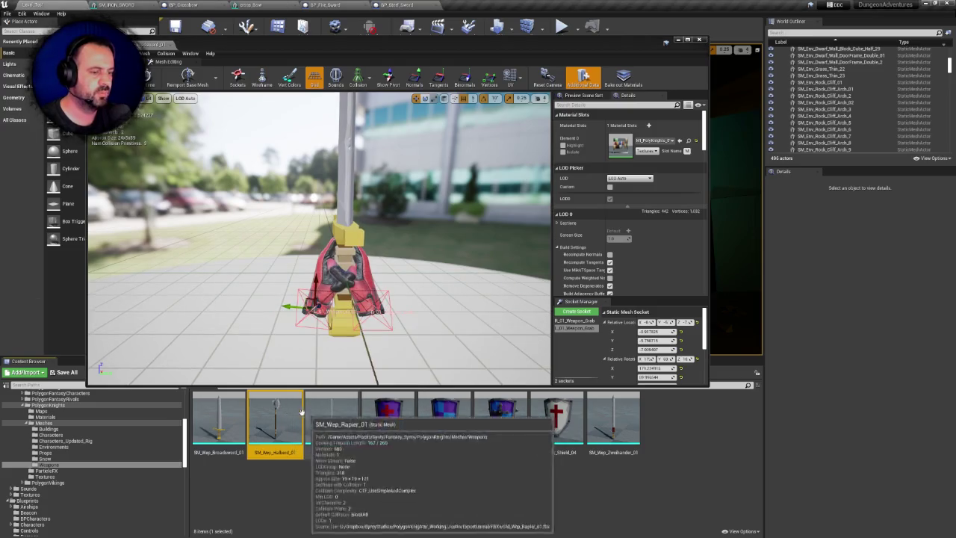
double_click(289, 413)
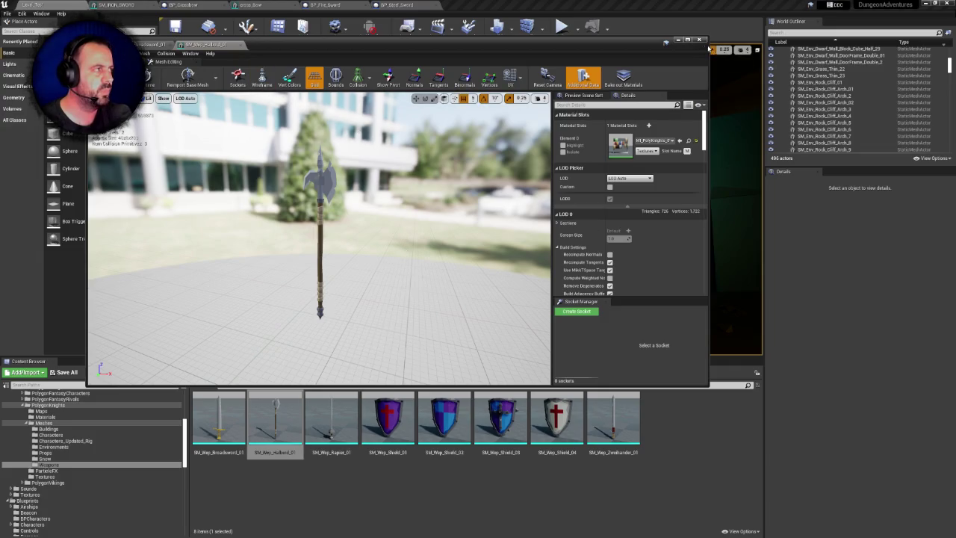
left_click(678, 40)
- Review the BP_Steel_Sword and BP_Fire_Sword blueprints, then return to the top-level Content folder
right_click(75, 4)
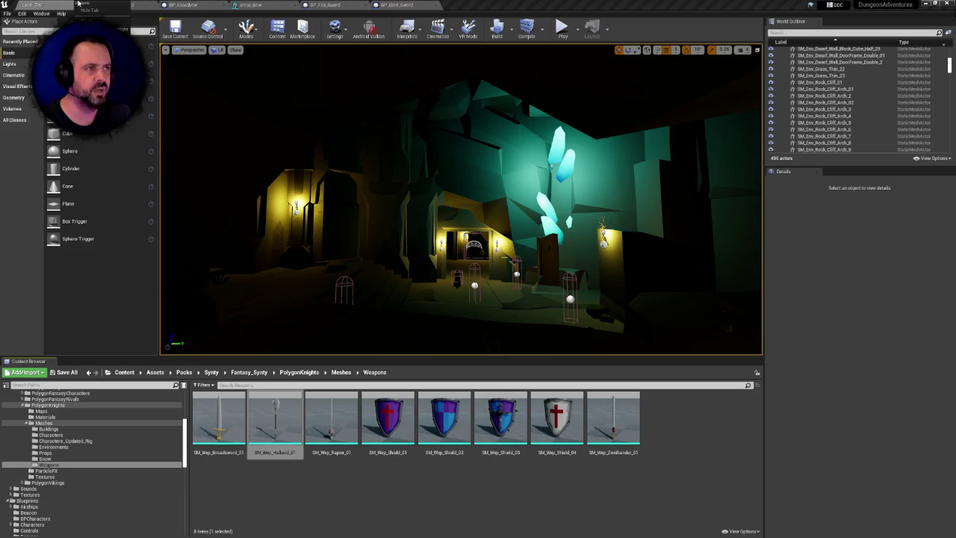
left_click(391, 4)
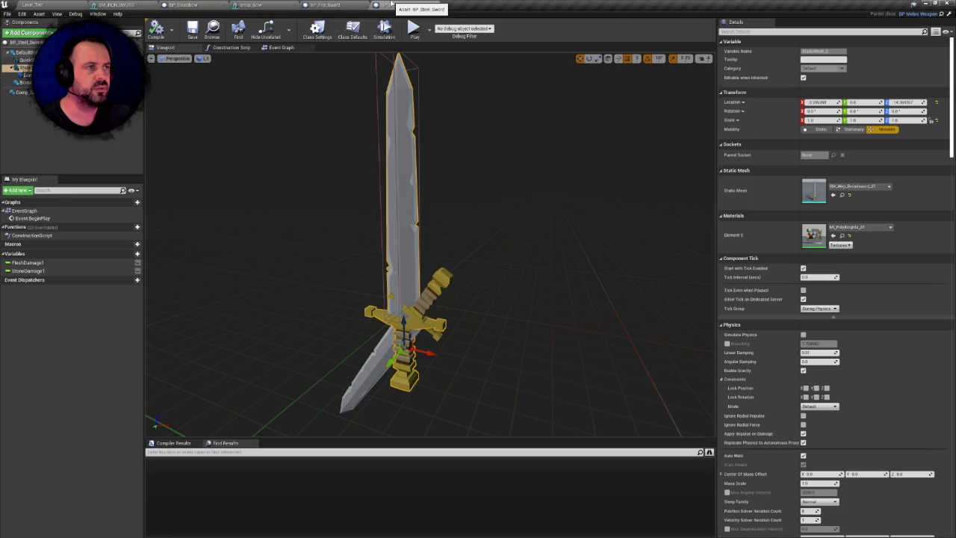
left_click(326, 4)
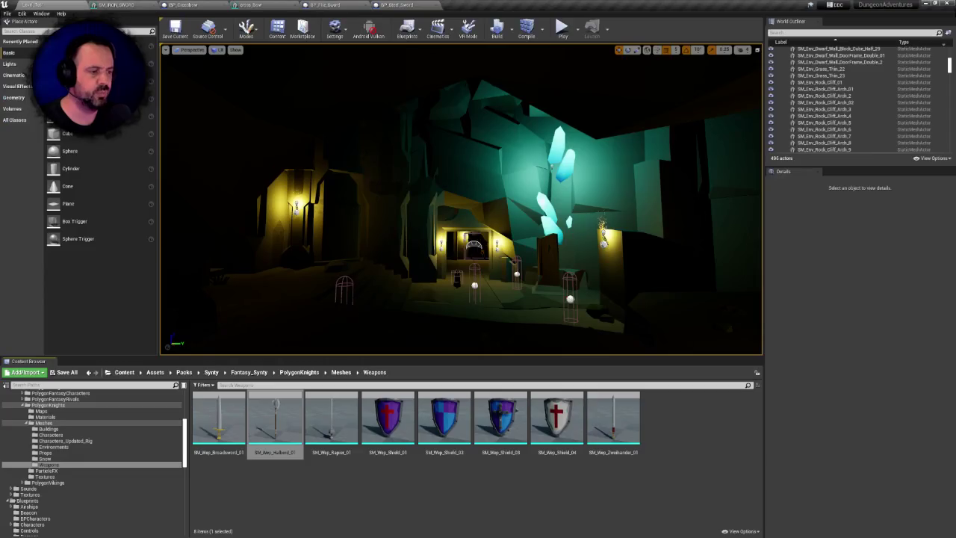
scroll("up", 3)
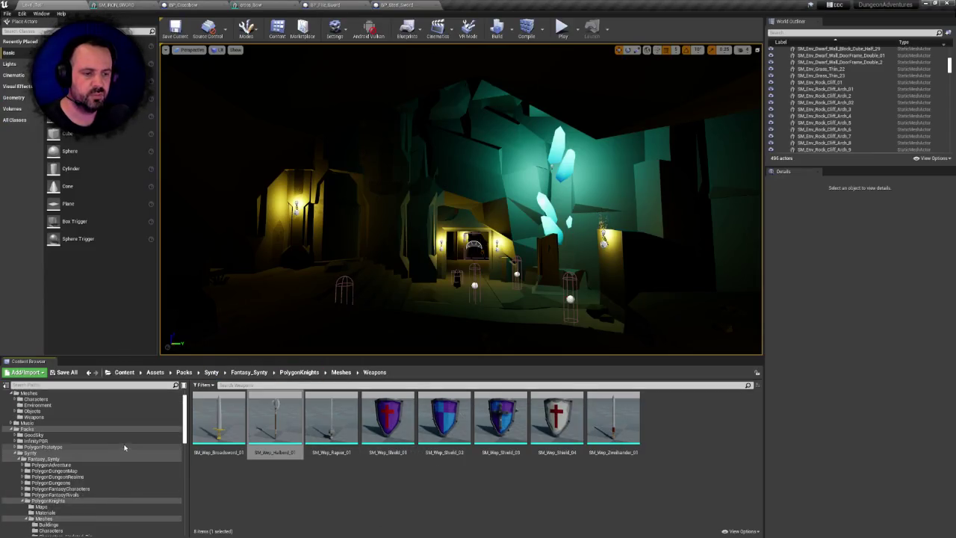
left_click(112, 394)
left_click(286, 385)
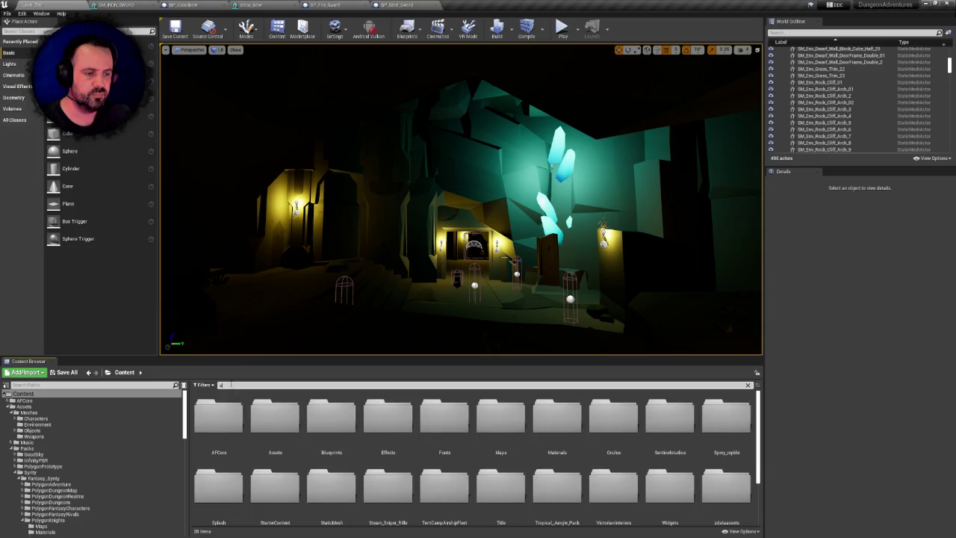
- Search for 'axe' and open both BP_Mithril_Axe and BP_BattleAxe blueprints in the 3D viewport
type("axe")
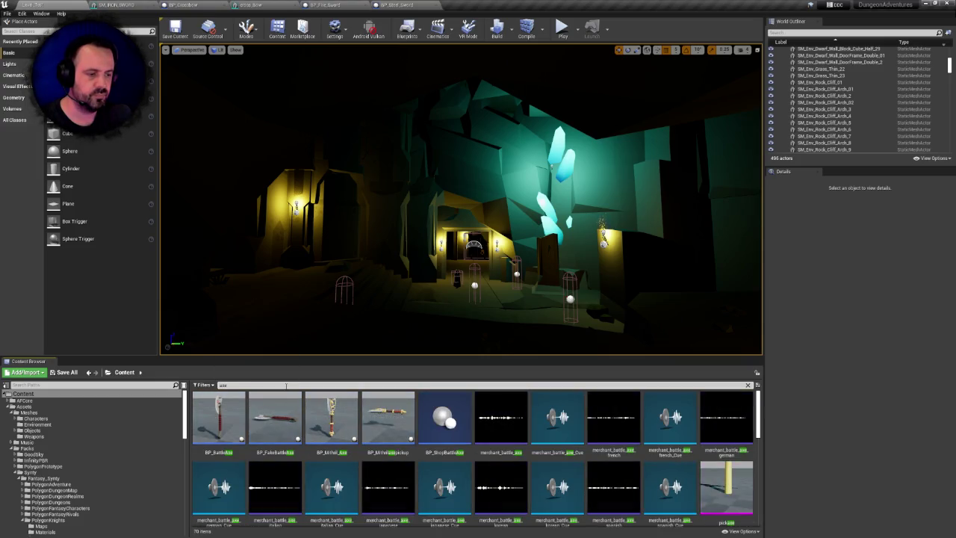
left_click(331, 416)
left_click(228, 416)
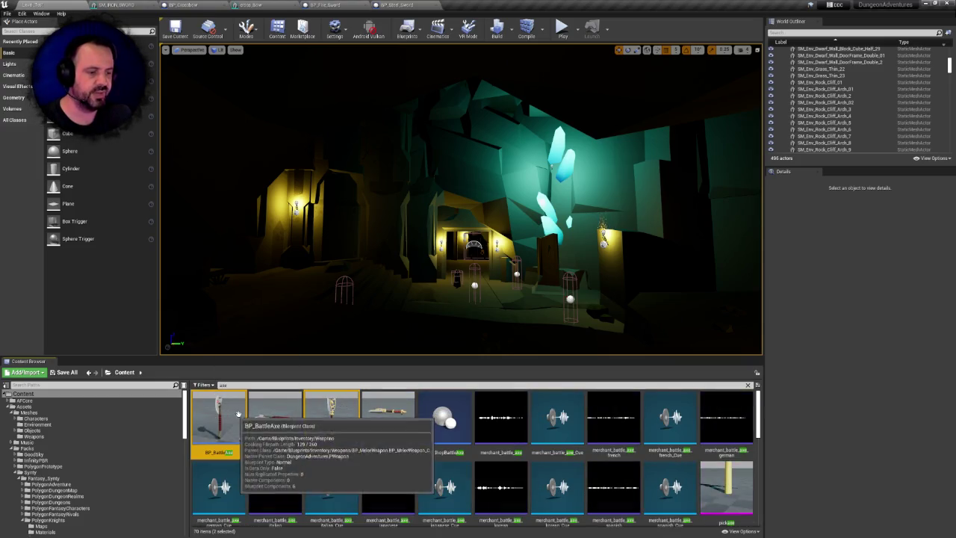
key("Return")
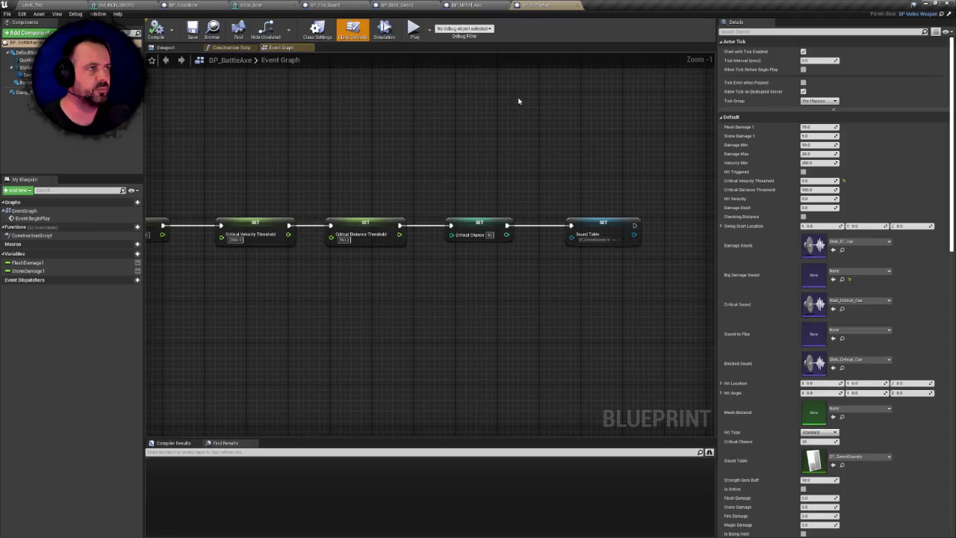
left_click(175, 48)
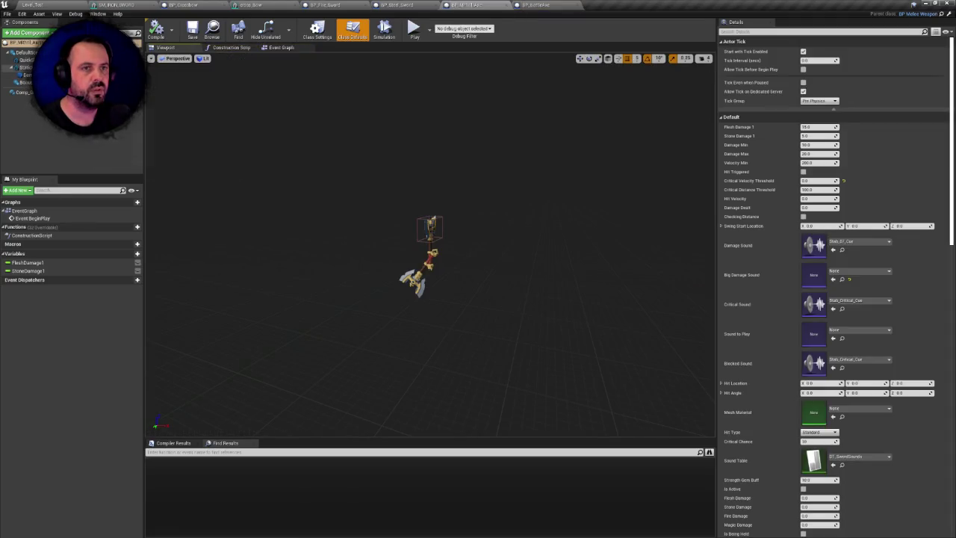
- Browse to the axe's SM_Wep_Axe_Small_04 mesh and check its L_01_Weapon_Grab socket
left_click(360, 149)
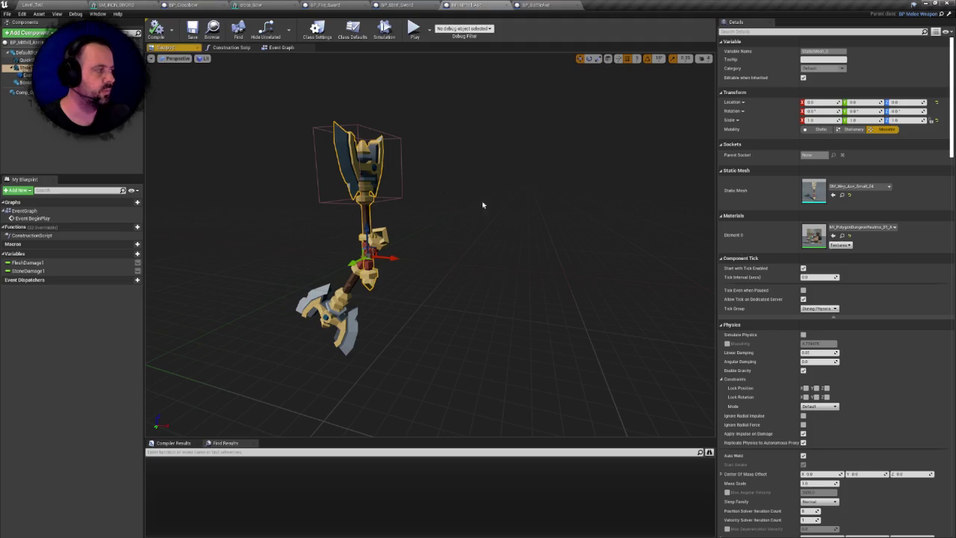
left_click(843, 196)
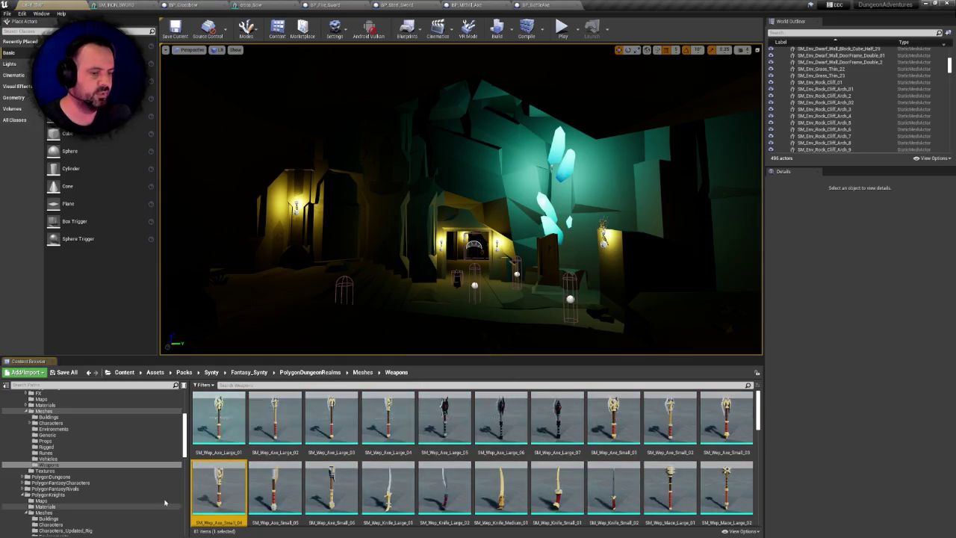
double_click(219, 481)
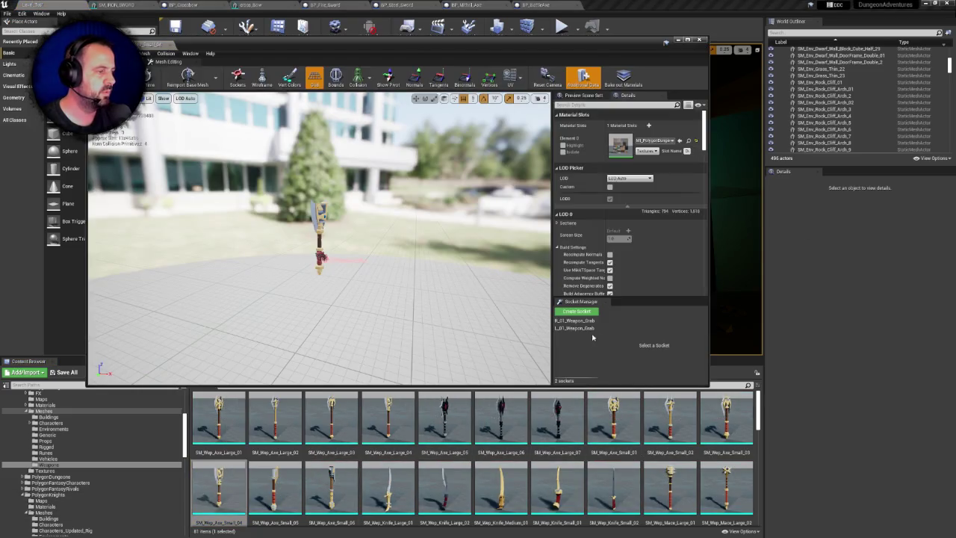
left_click(577, 327)
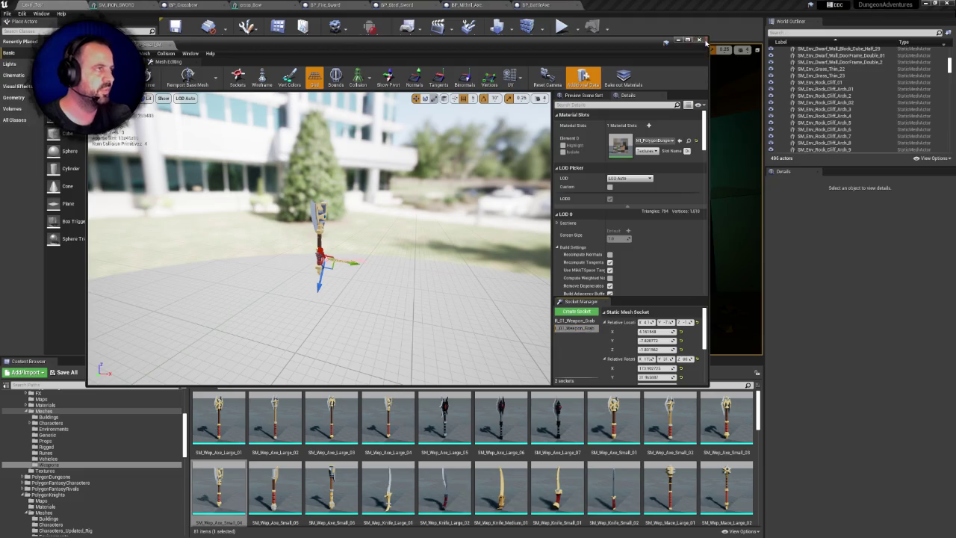
left_click(705, 42)
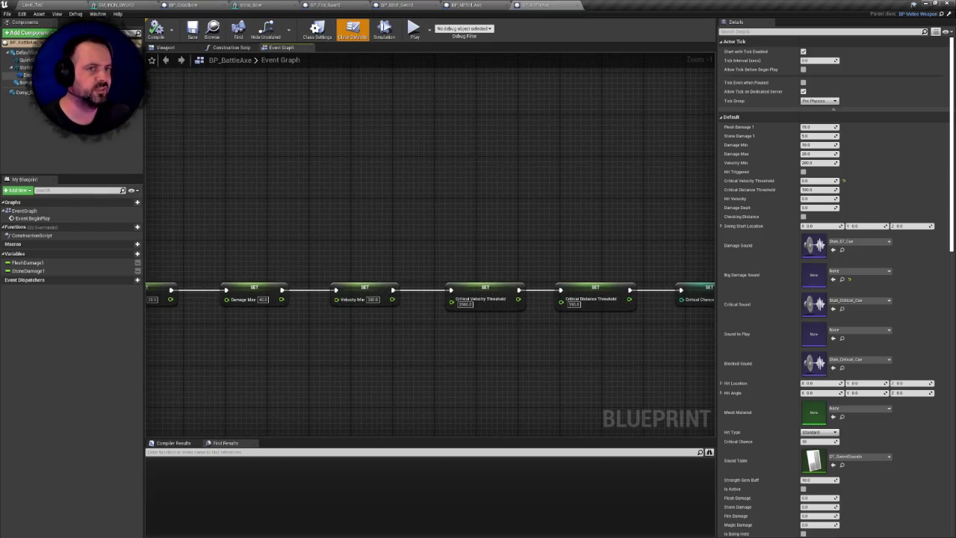
- Frame BP_BattleAxe's DamageBox in the viewport, then locate its SM_Wep_Axe_Rune_01 mesh asset
left_click(26, 76)
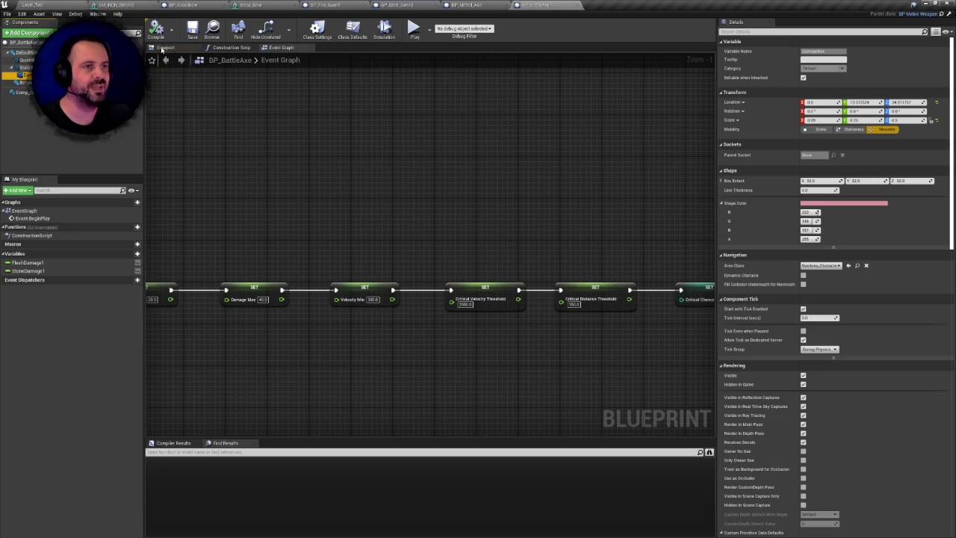
left_click(162, 49)
key("f")
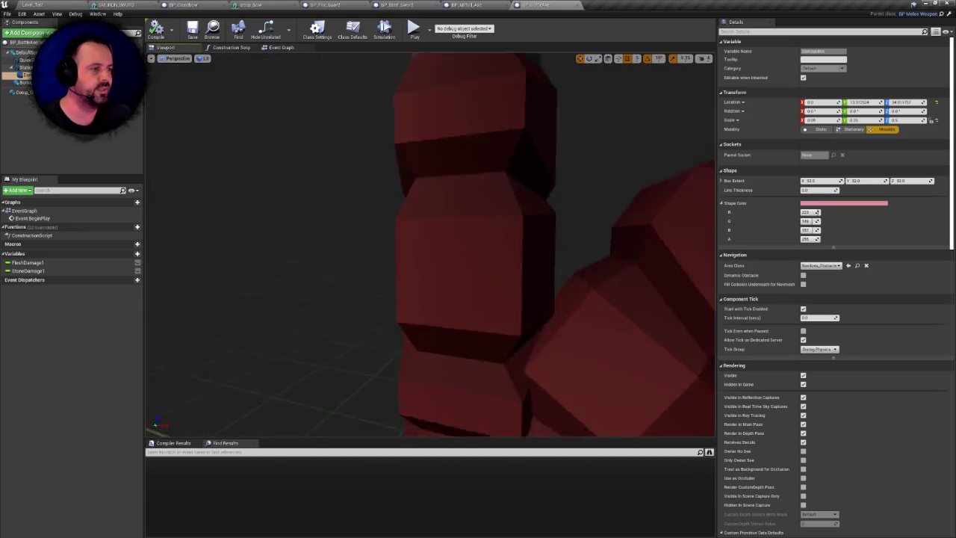
key("f")
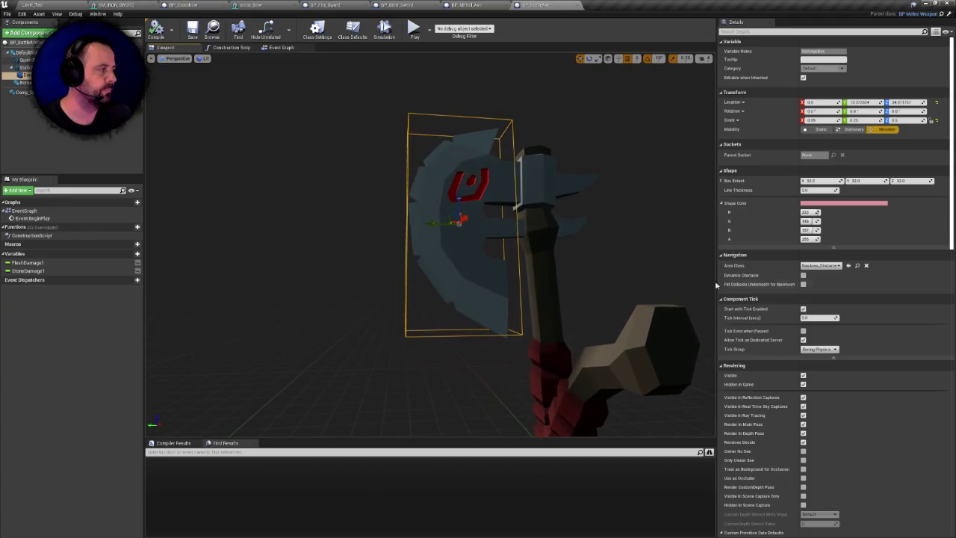
left_click_drag(623, 174, 594, 224)
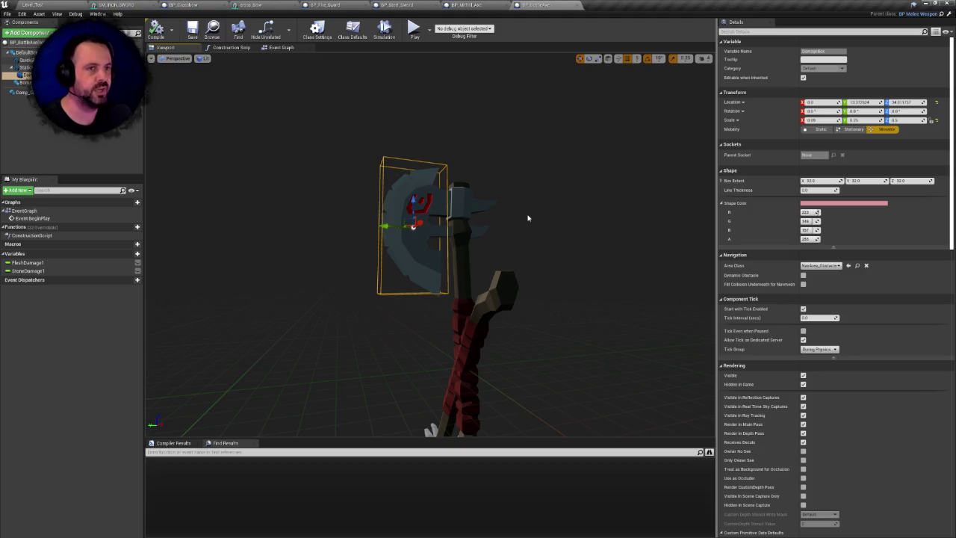
left_click(25, 67)
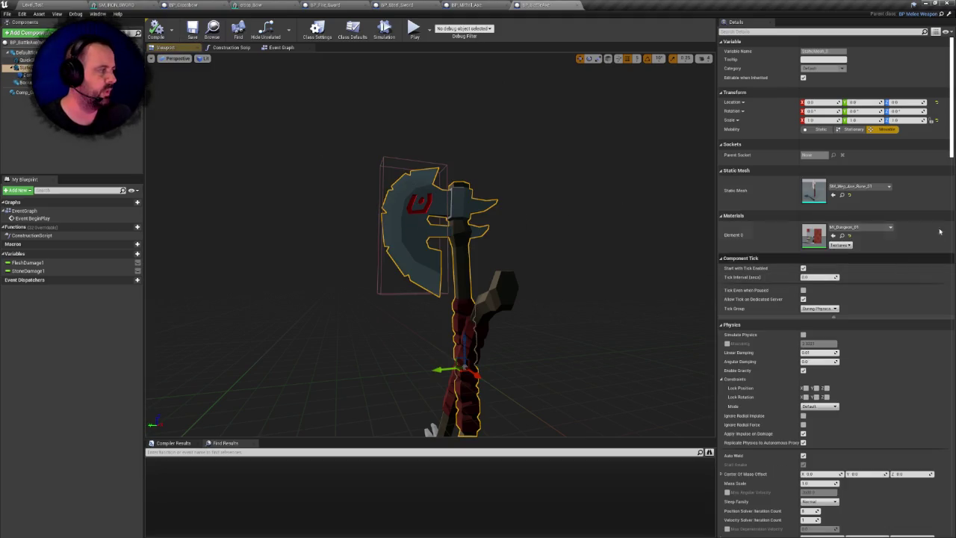
left_click(842, 195)
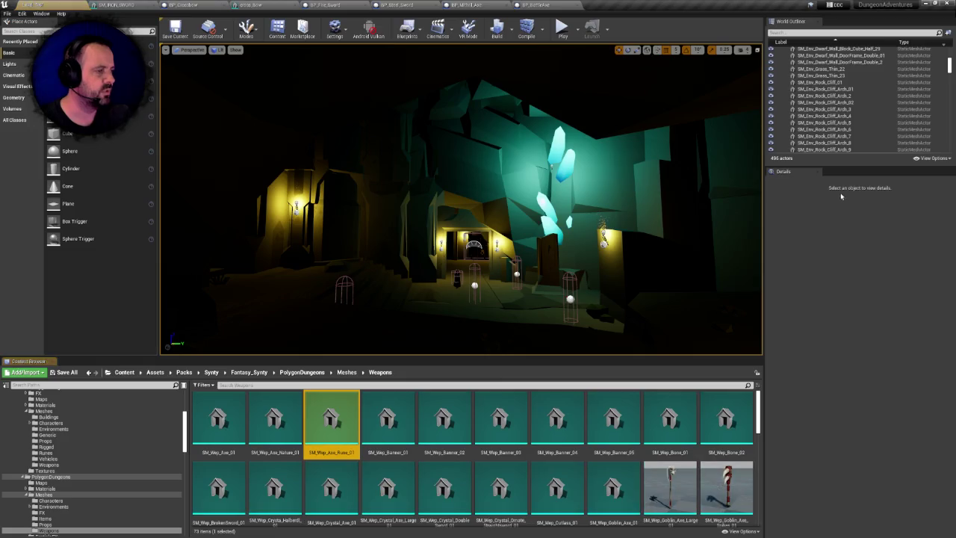
- Review SM_Wep_Axe_Rune_01's sockets in the Static Mesh Editor, then go back to Content
double_click(329, 407)
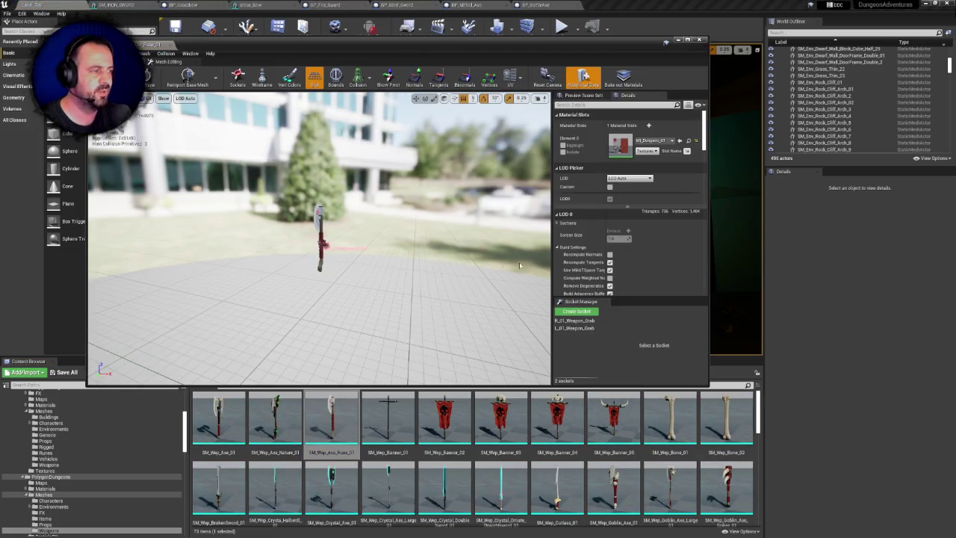
left_click(700, 41)
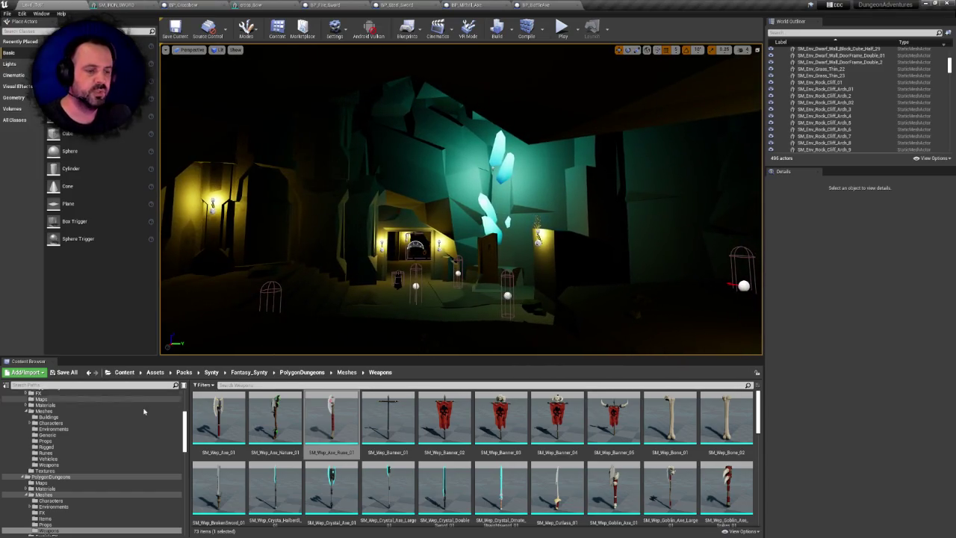
scroll("up", 3)
left_click(24, 393)
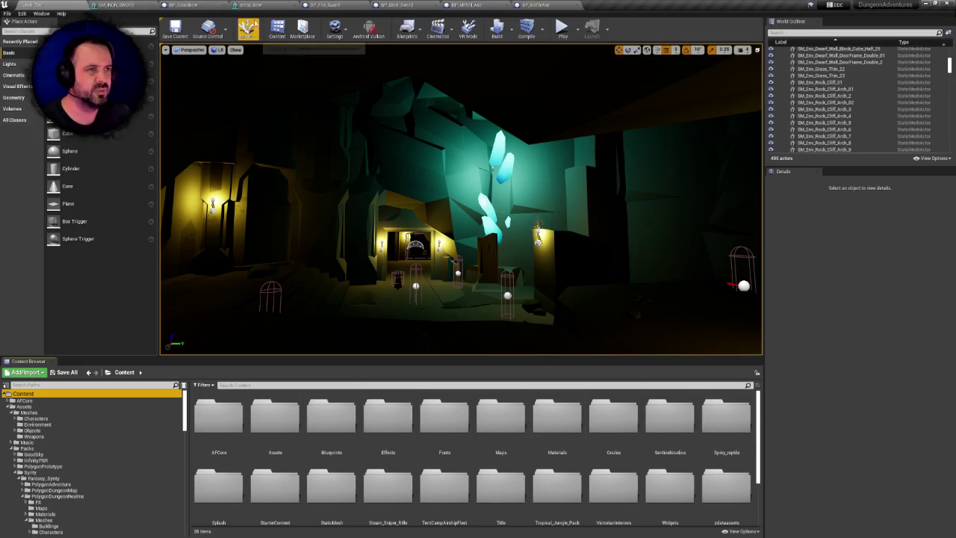
- Close the BP_Crossbow and SM_IRON_SWORD editor tabs
left_click(226, 5)
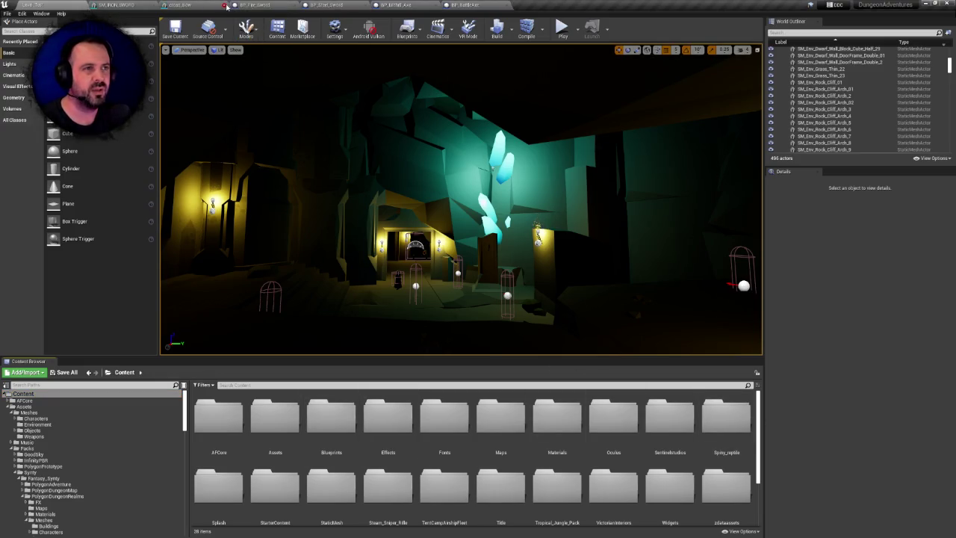
left_click(115, 6)
left_click(124, 6)
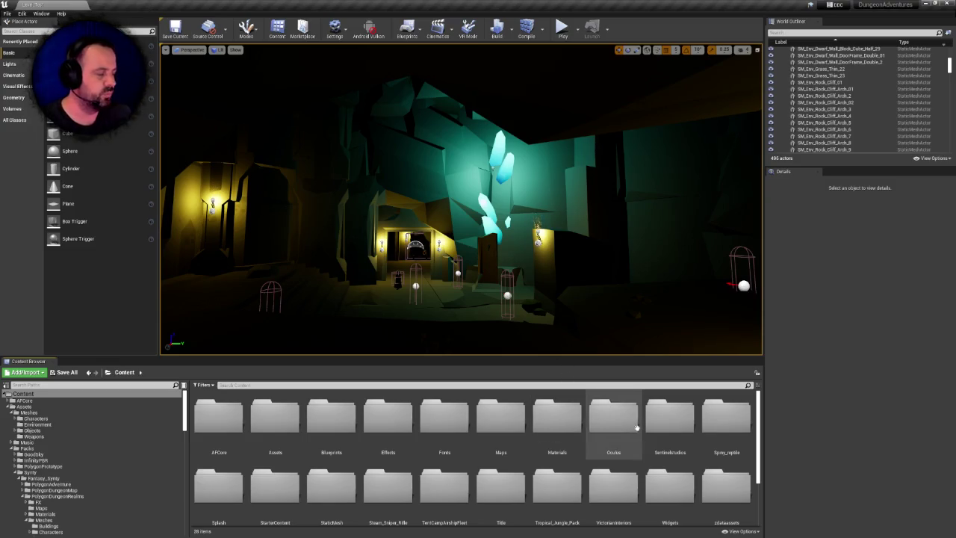
scroll("down", 3)
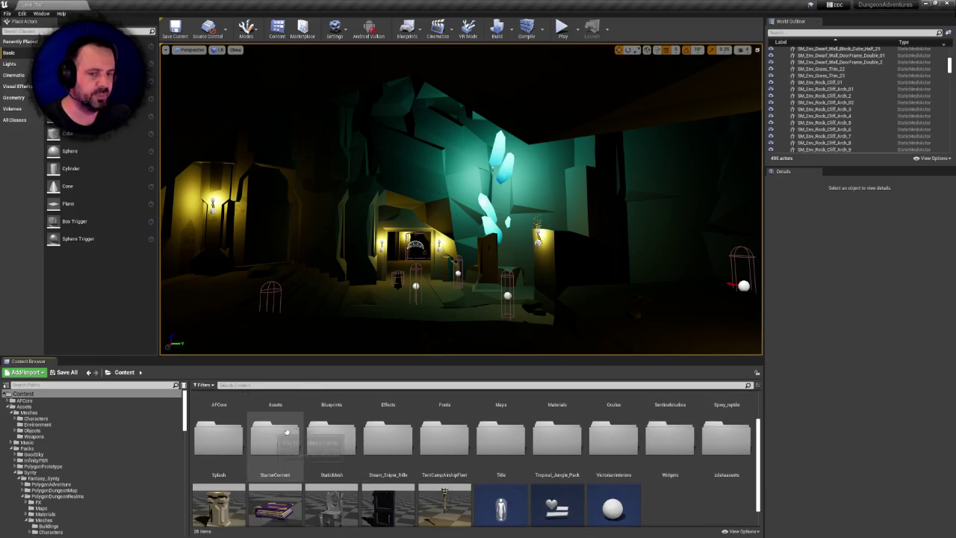
scroll("up", 3)
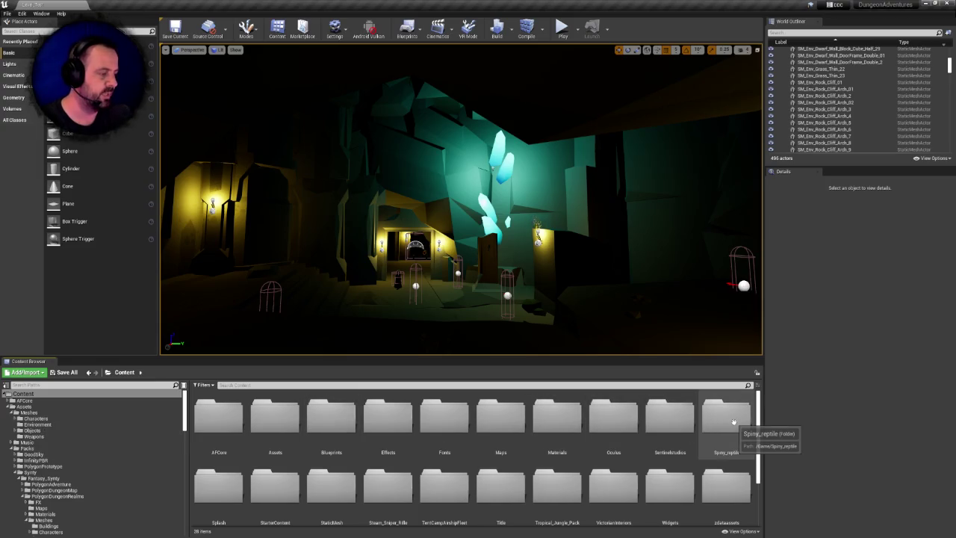
scroll("down", 3)
scroll("up", 3)
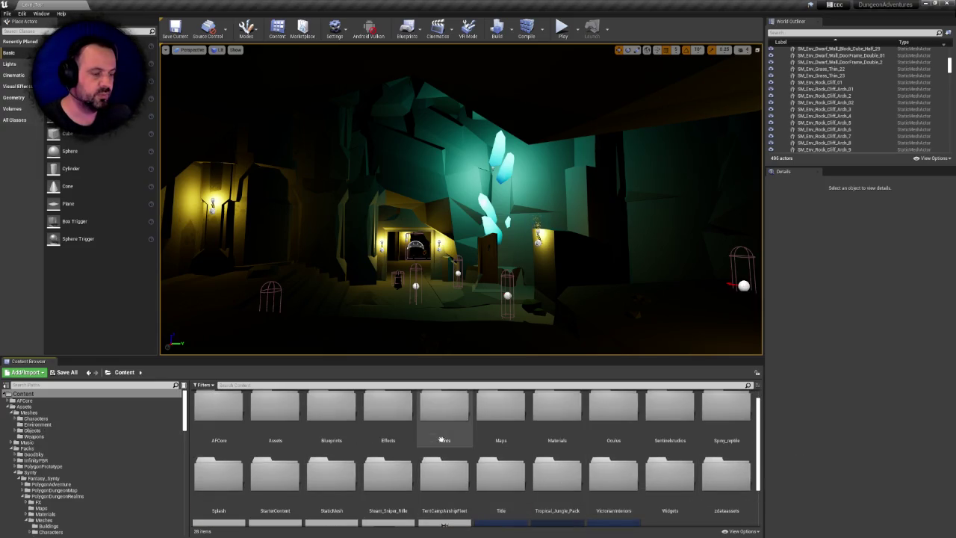
- Look inside the StaticMesh folder, then return to the Content folder
double_click(331, 475)
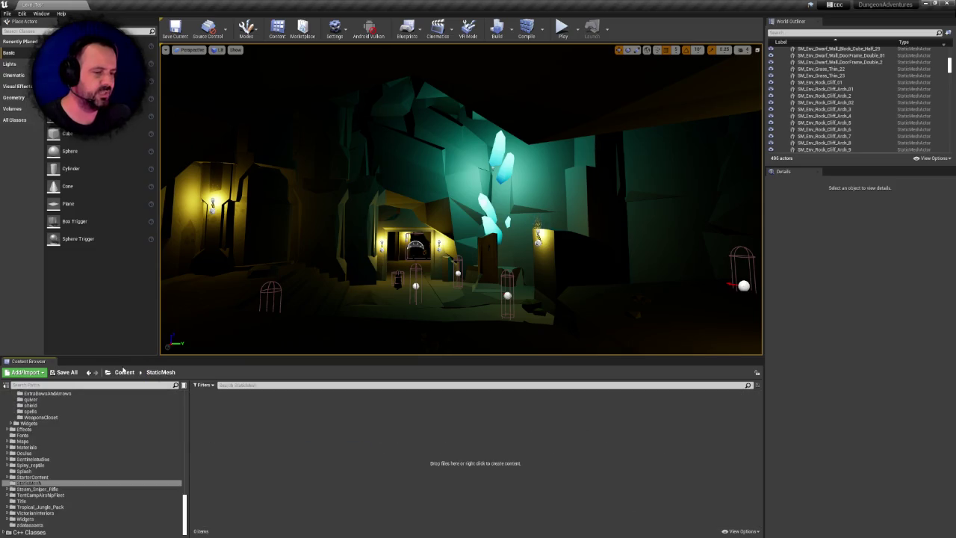
left_click(124, 372)
scroll("down", 3)
scroll("up", 3)
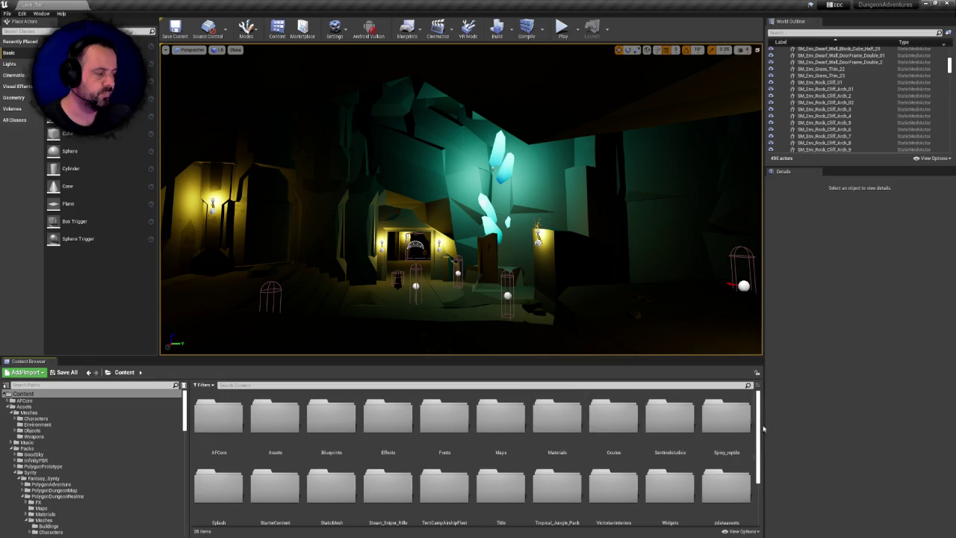
left_click_drag(760, 426, 758, 426)
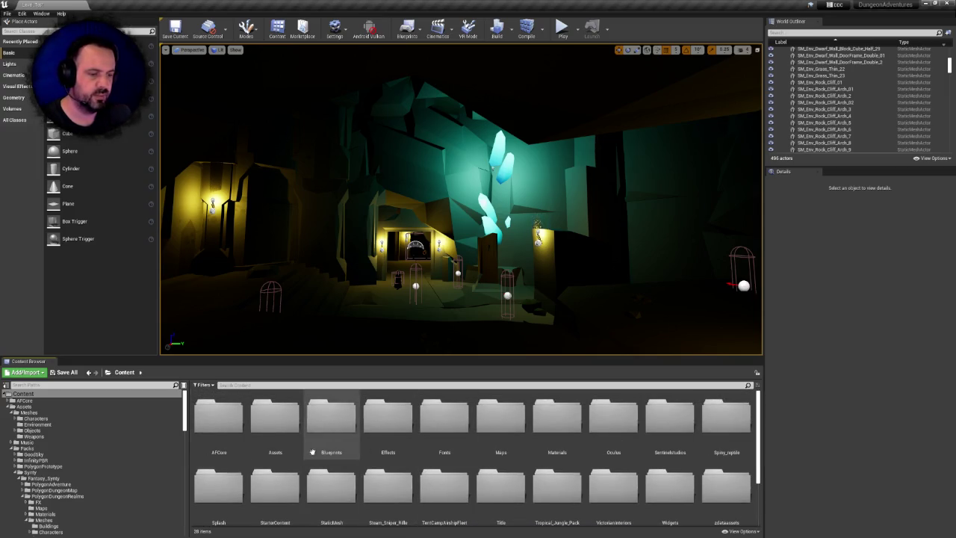
- Drag SM_IRON_SWORD from SentinelStudios/Weapons/Meshes onto the Assets/Meshes/Weapons folder
left_click(22, 394)
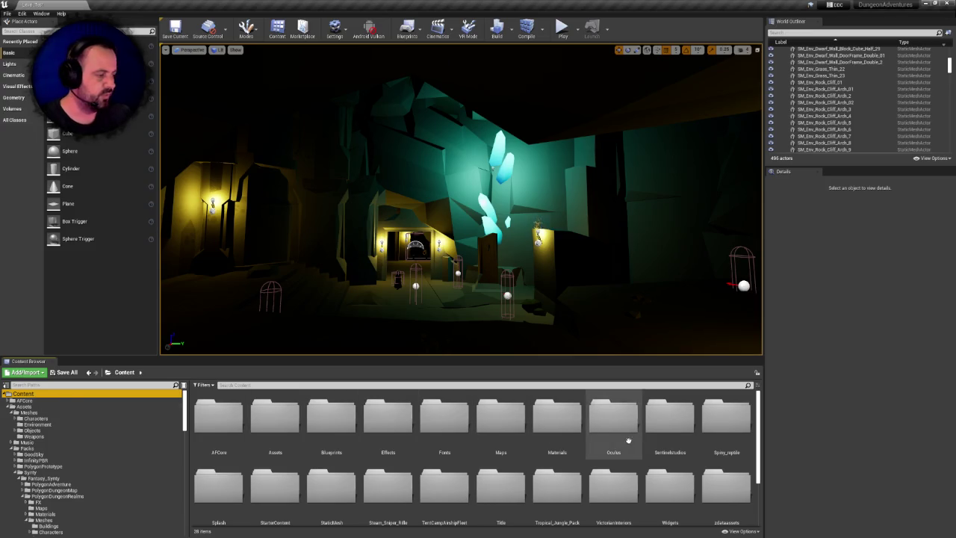
double_click(651, 427)
double_click(274, 420)
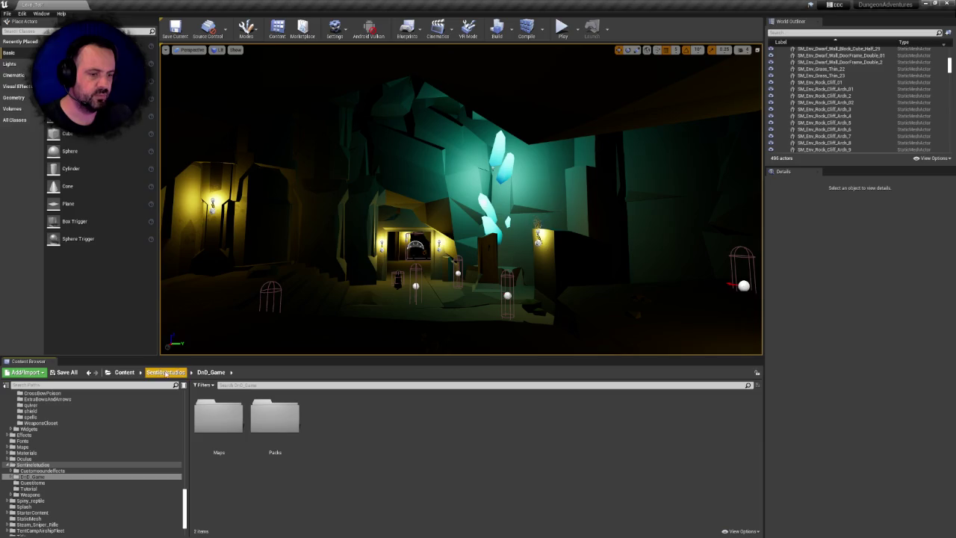
left_click(165, 373)
double_click(442, 417)
double_click(217, 417)
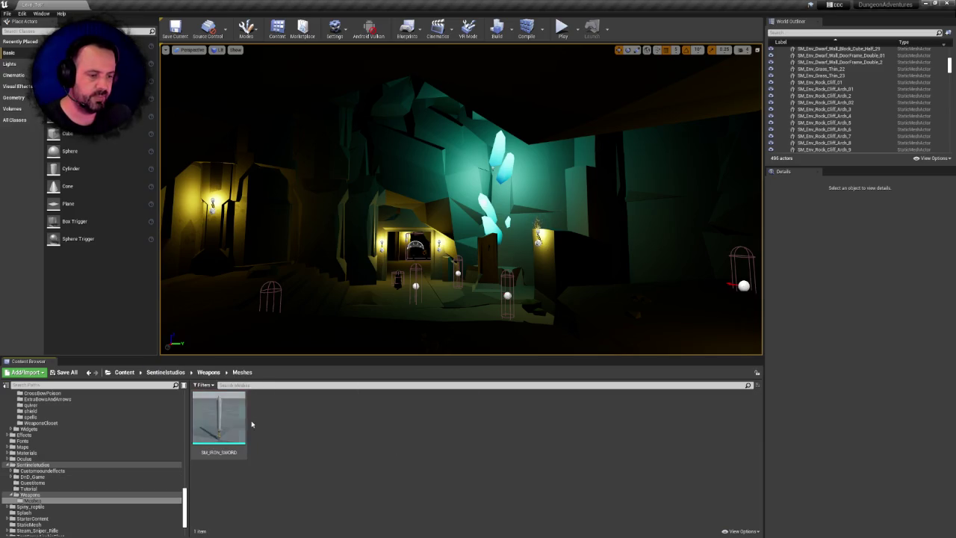
left_click_drag(185, 508, 39, 437)
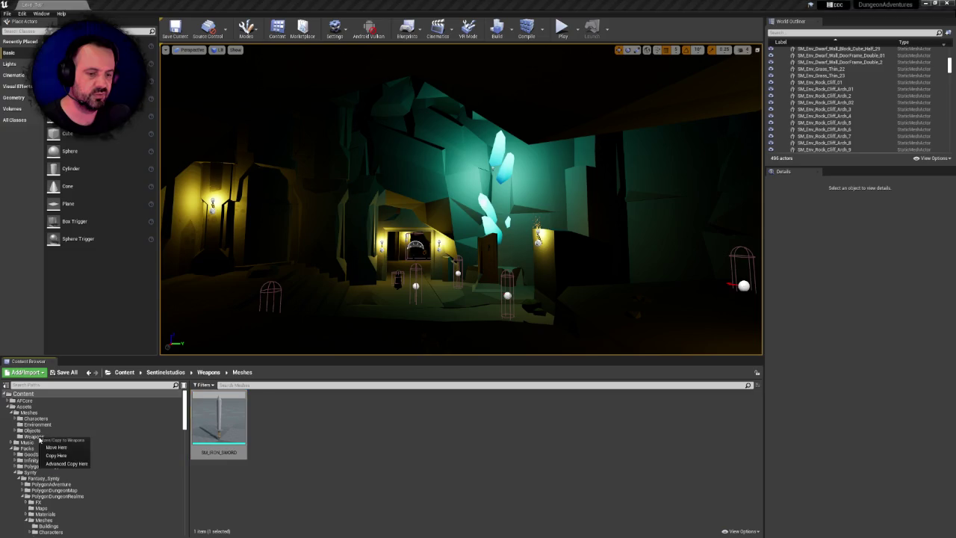
- Move SM_IRON_SWORD into Assets' Weapons folder and fix up redirectors in SentinelStudios' Weapons folder
left_click(59, 447)
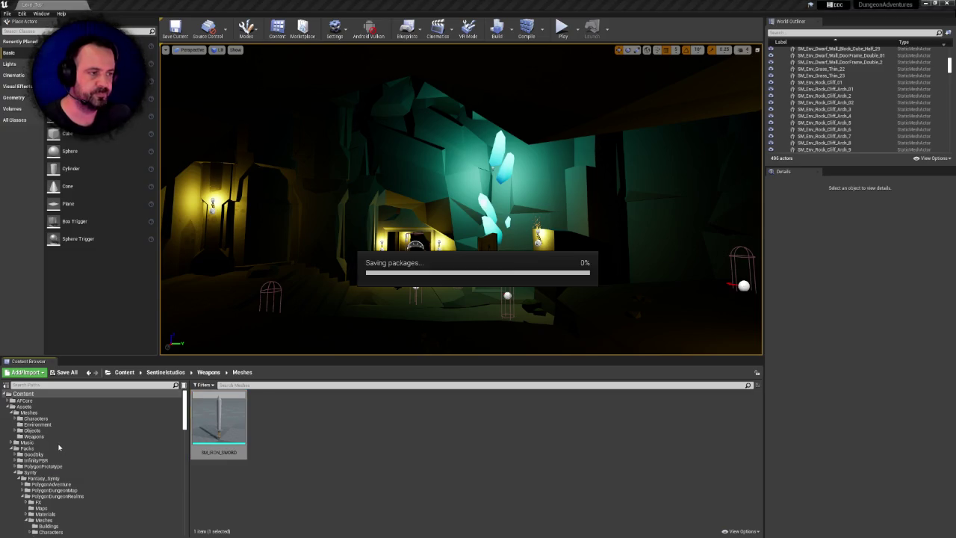
left_click(215, 372)
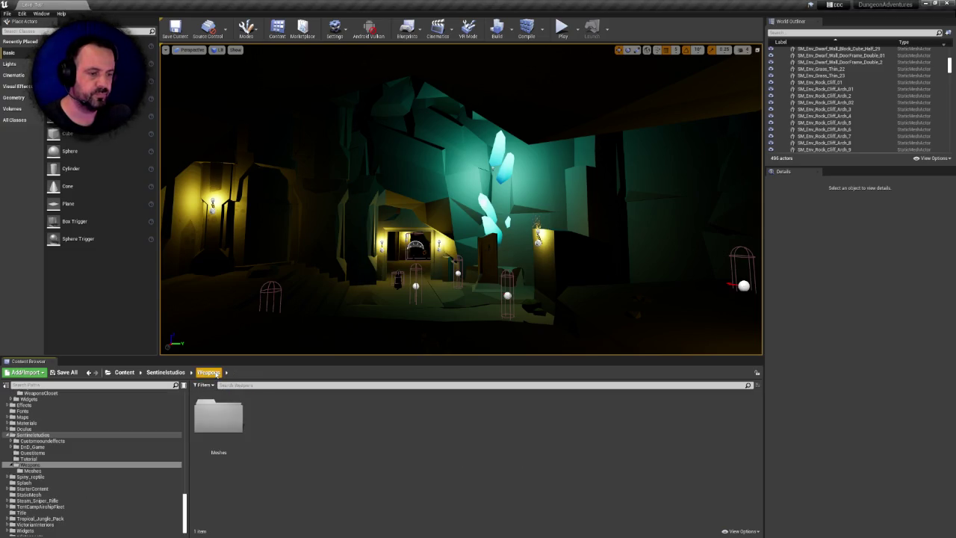
left_click(165, 372)
right_click(446, 418)
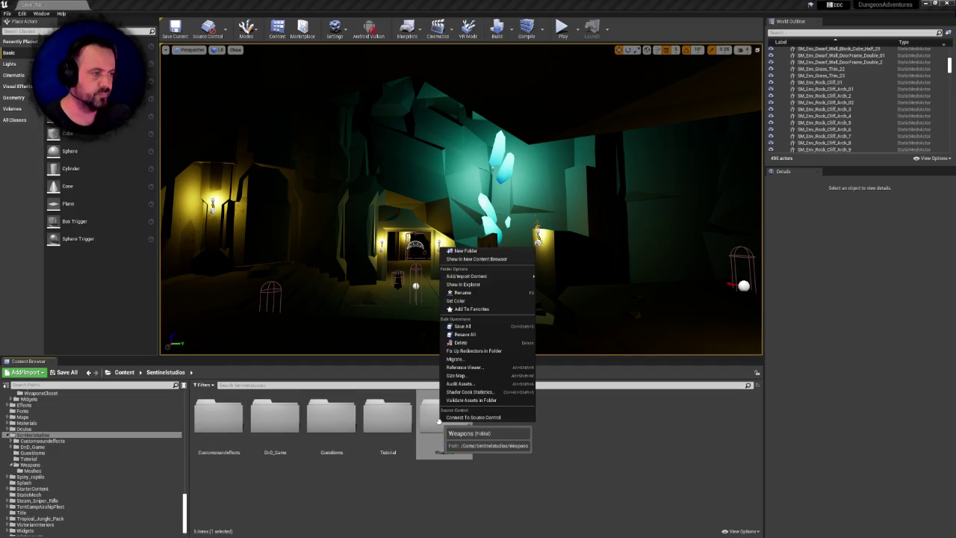
left_click(478, 351)
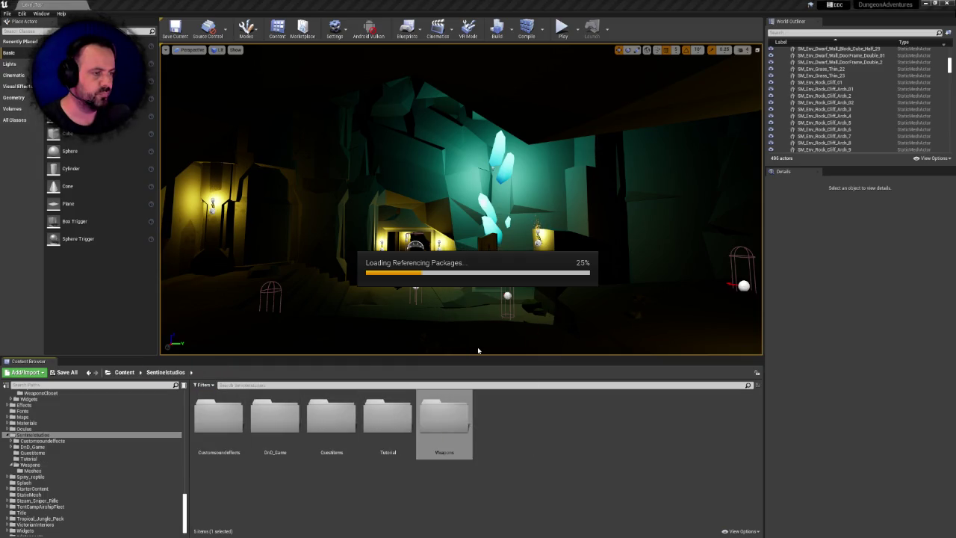
- Cancel deleting the Weapons folder and confirm its Meshes subfolder is now empty
left_click(445, 419)
left_click(388, 416)
left_click(439, 430)
key("Delete")
left_click(450, 448)
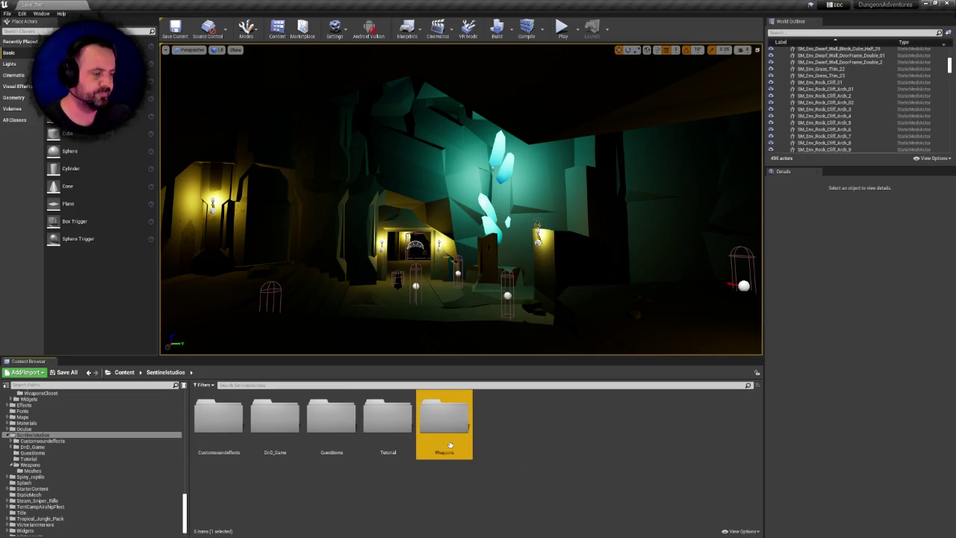
double_click(439, 417)
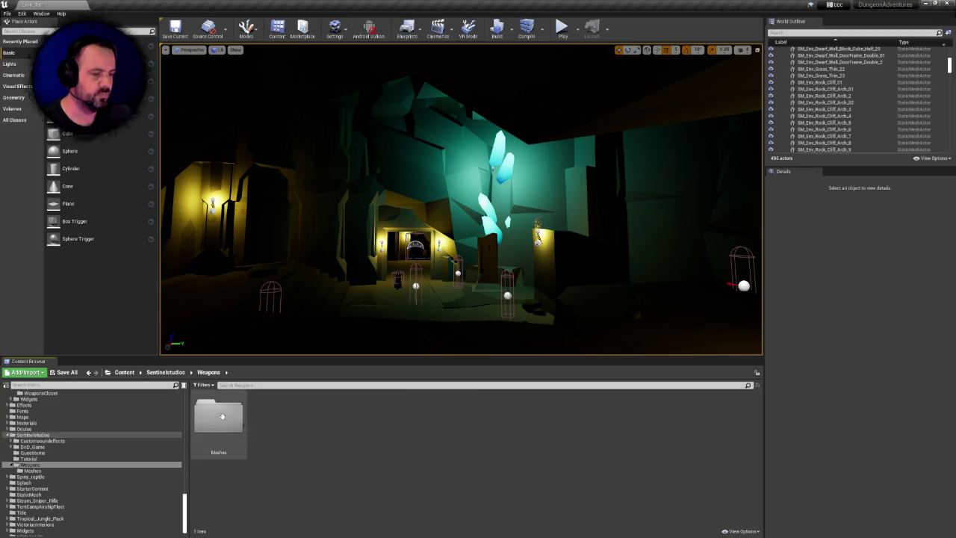
double_click(222, 416)
left_click(179, 375)
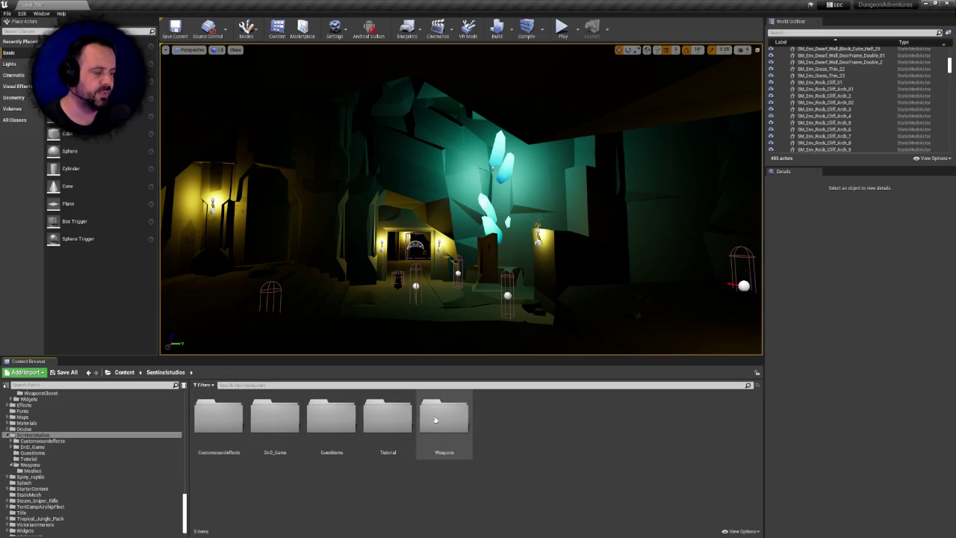
double_click(383, 416)
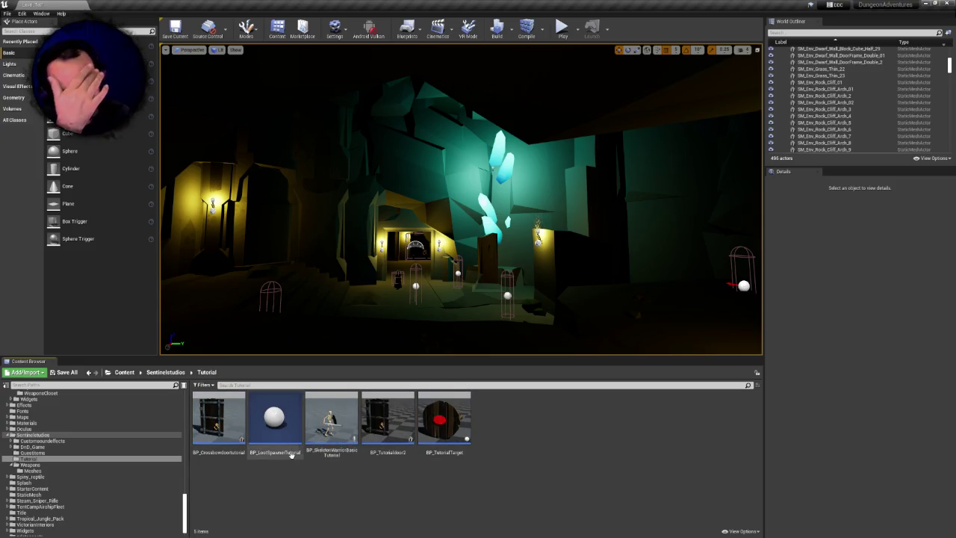
mouse_move(291, 454)
left_click(224, 415)
left_click(364, 418)
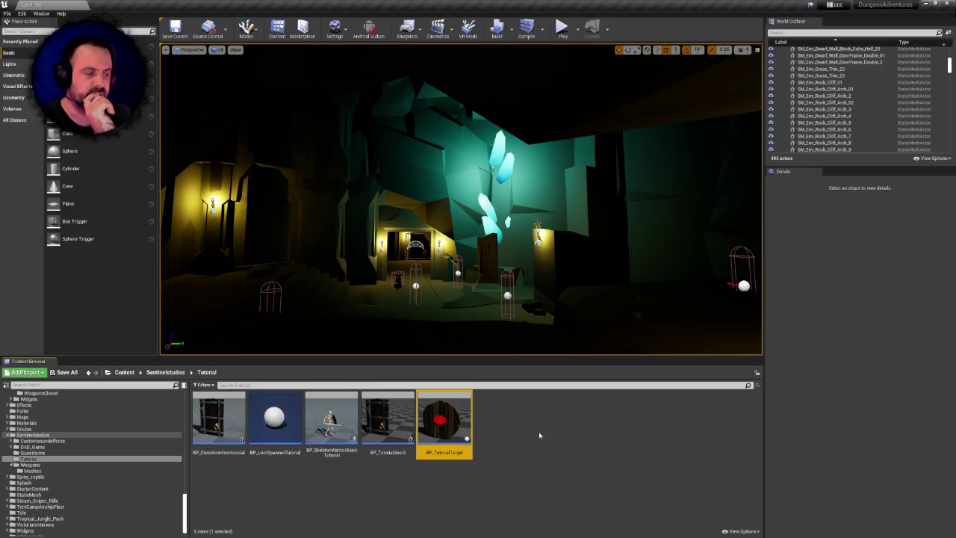
right_click(538, 431)
left_click(499, 455)
right_click(499, 455)
left_click(428, 464)
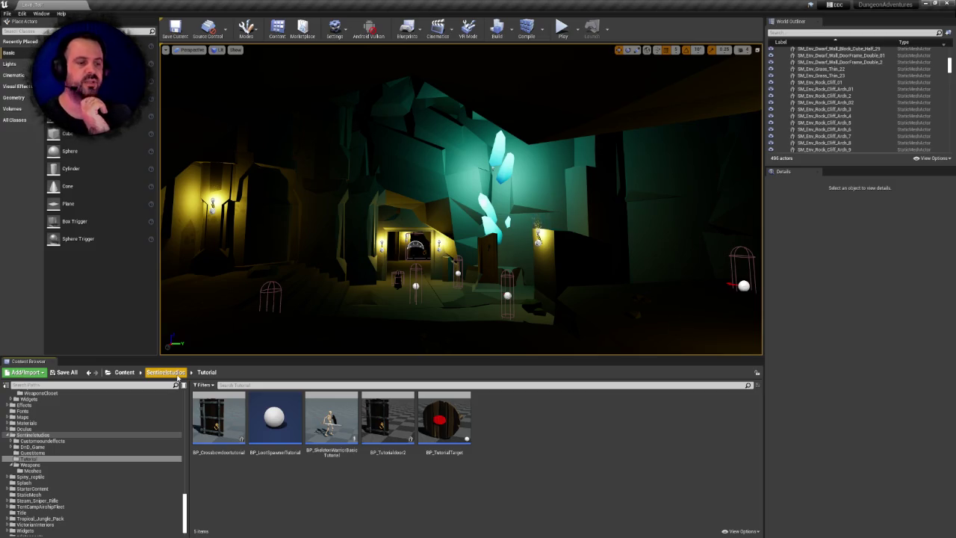
left_click(165, 372)
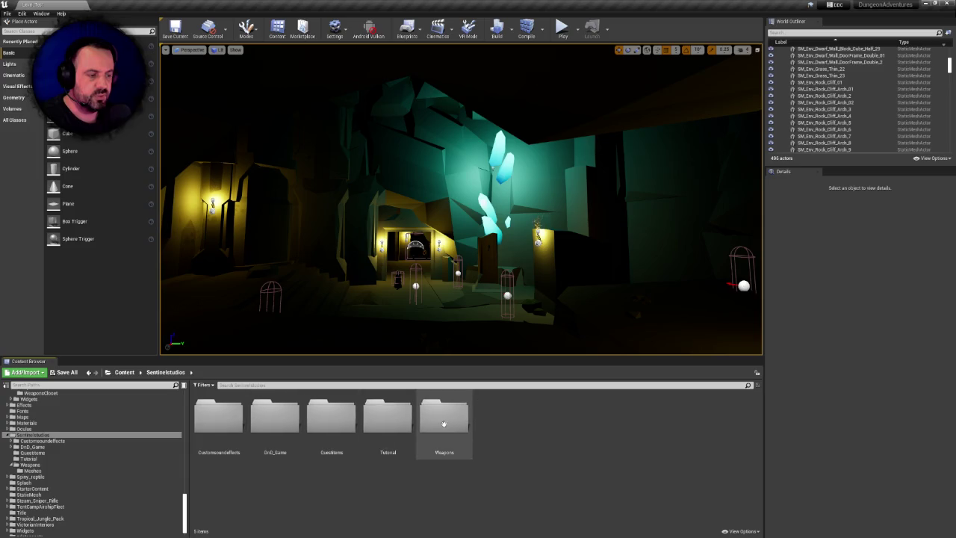
double_click(444, 417)
left_click(177, 376)
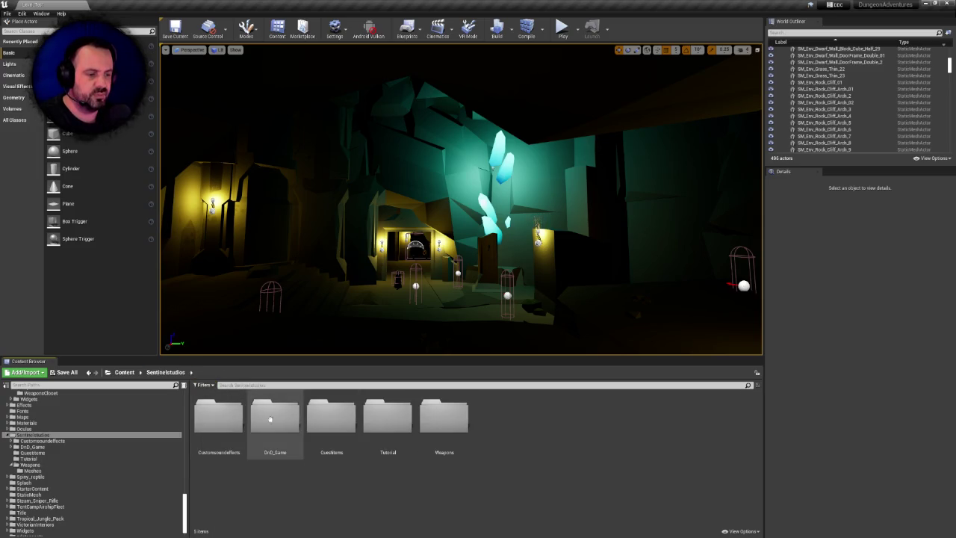
- Navigate to DnD_Game/Packs/Synty/Fantasy_Synty/PolygonDungeonMap
double_click(276, 418)
double_click(280, 419)
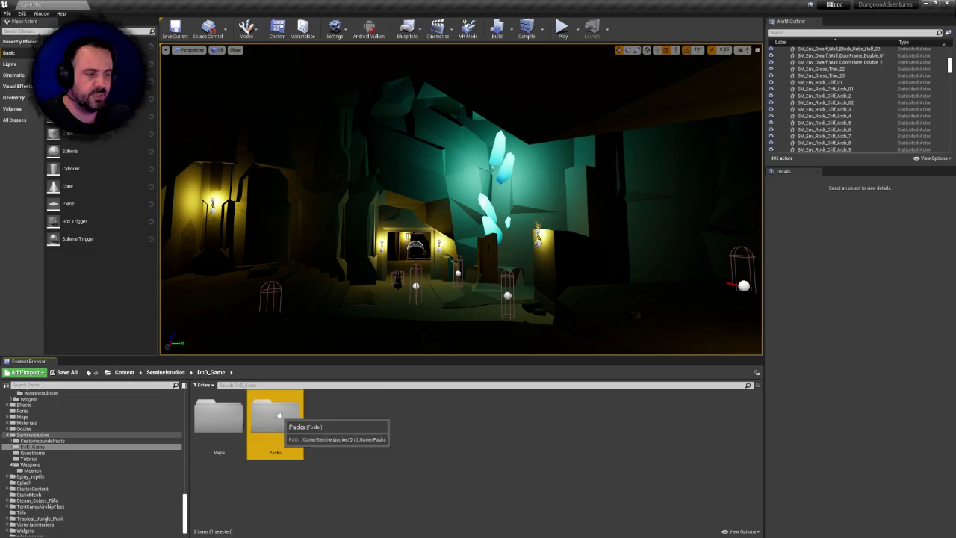
double_click(230, 413)
double_click(228, 414)
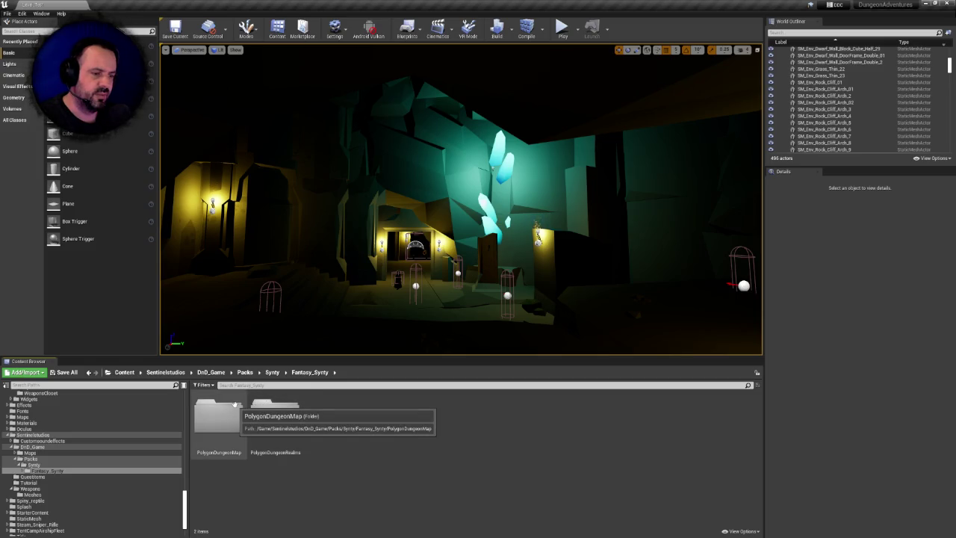
left_click(252, 411)
left_click(244, 411)
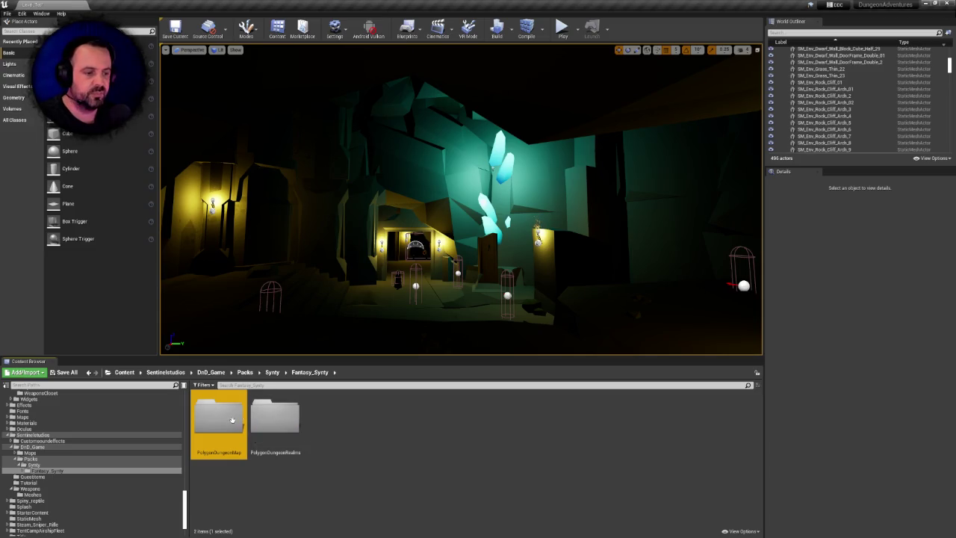
double_click(230, 419)
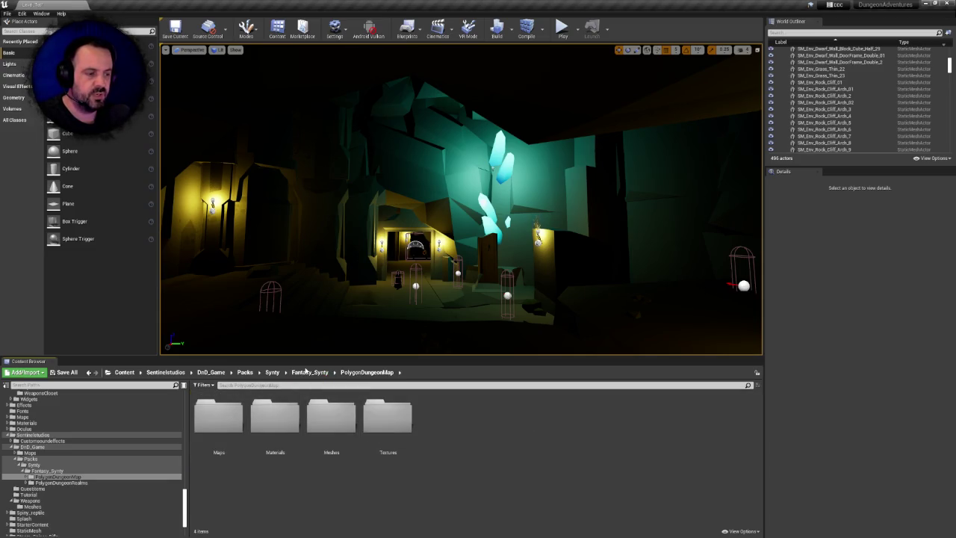
left_click(310, 373)
double_click(228, 417)
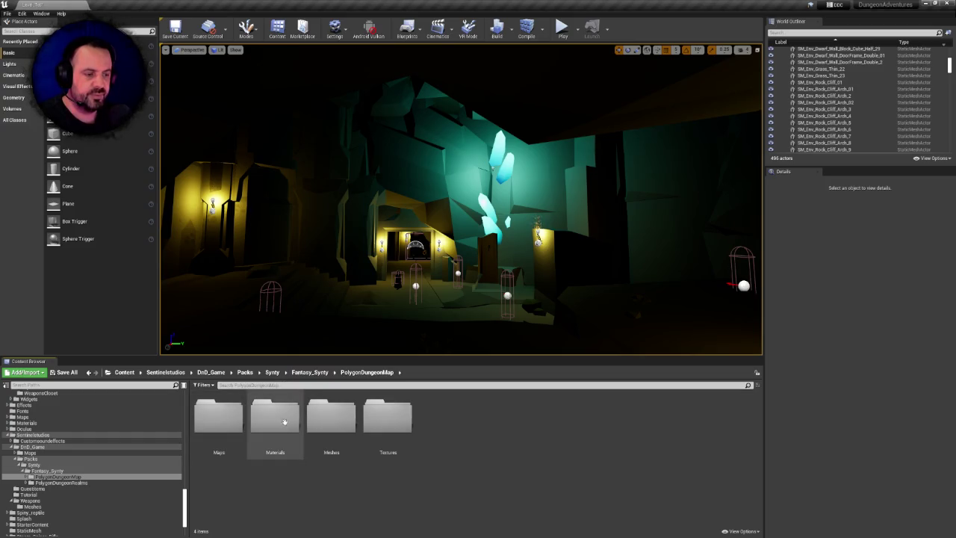
- Check the Maps folder contents, then request its deletion
left_click(218, 417)
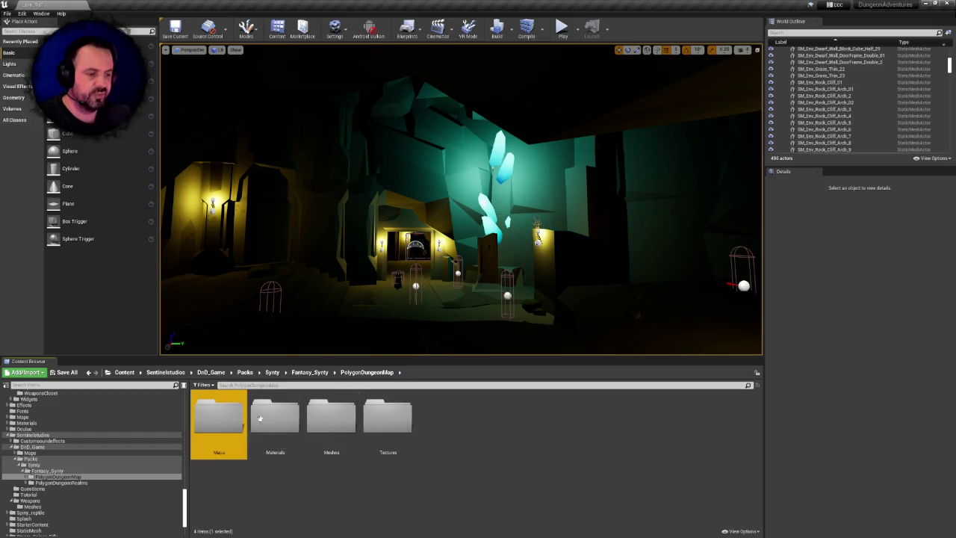
double_click(227, 425)
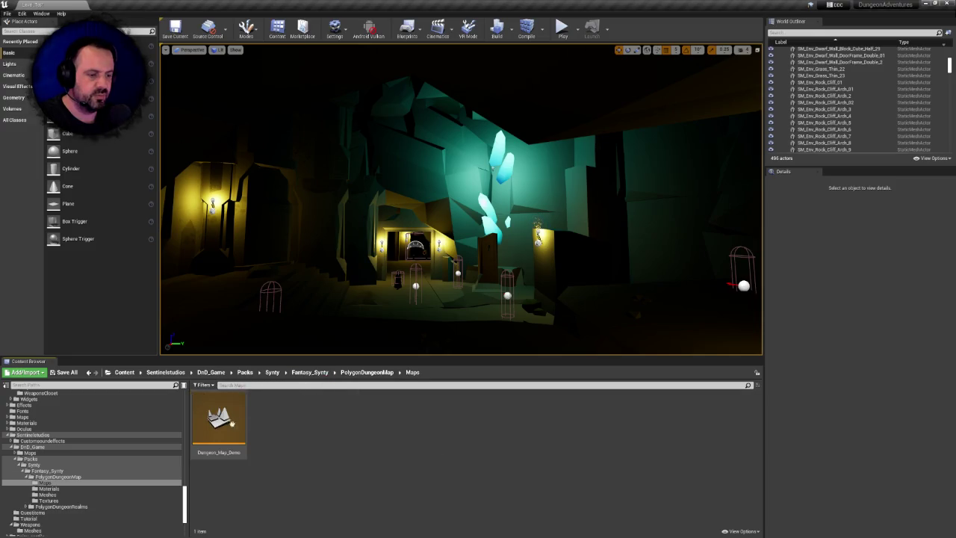
left_click(367, 372)
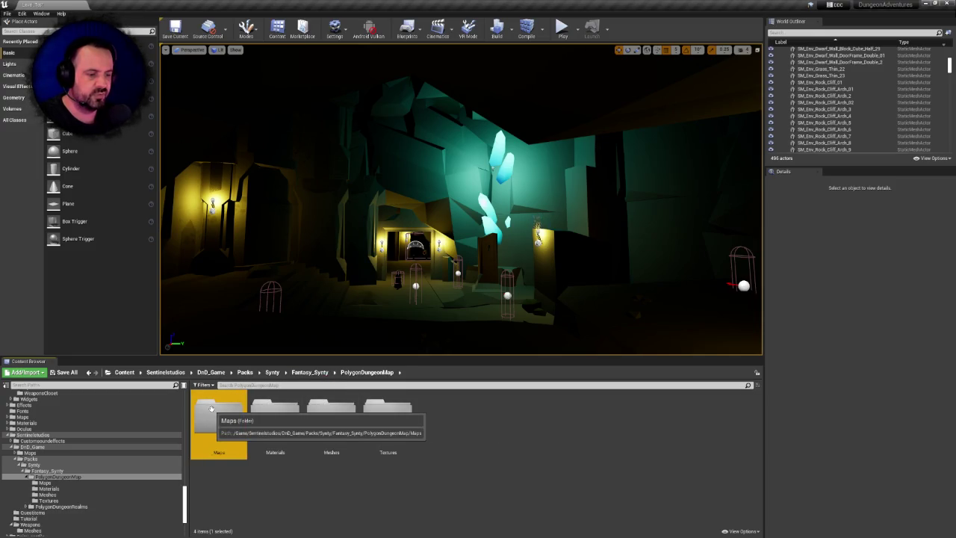
key("Delete")
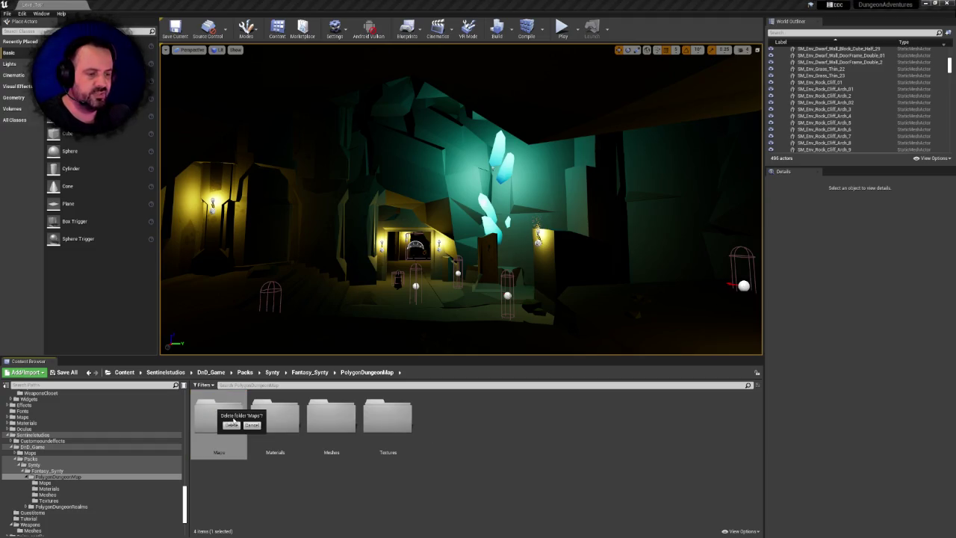
- Delete the Maps folder with Dungeon_Map_Demo, then the Meshes folder and its assets
left_click(232, 425)
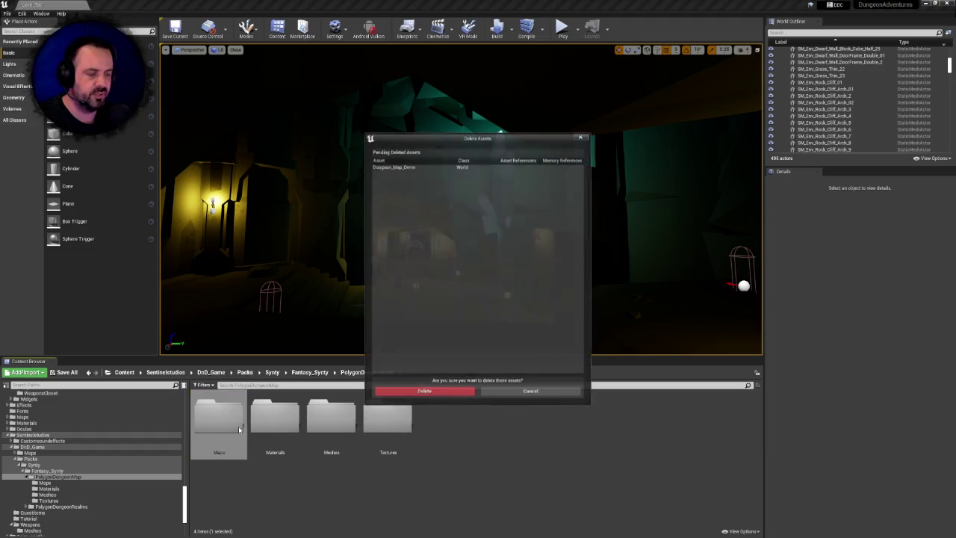
left_click(446, 396)
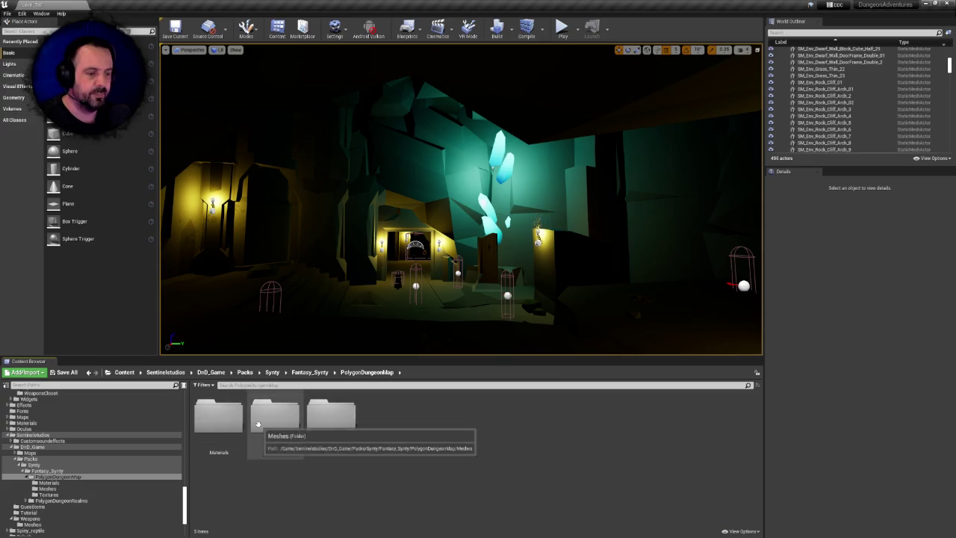
double_click(275, 419)
left_click_drag(760, 424, 758, 407)
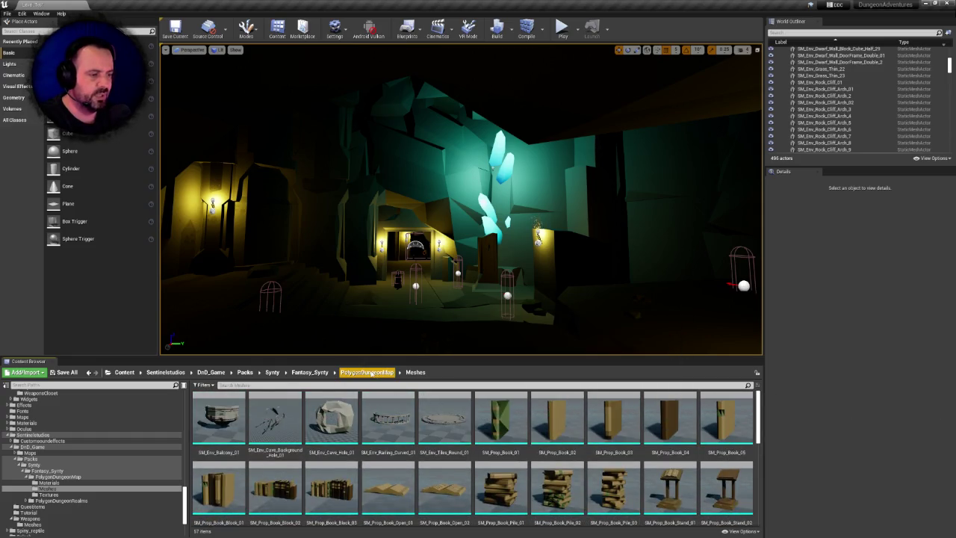
left_click(365, 372)
key("Delete")
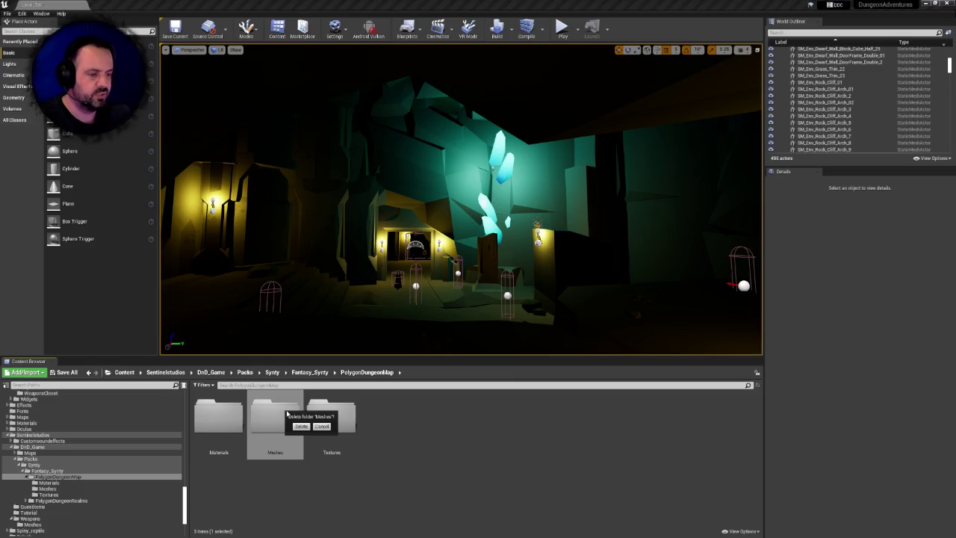
left_click(301, 426)
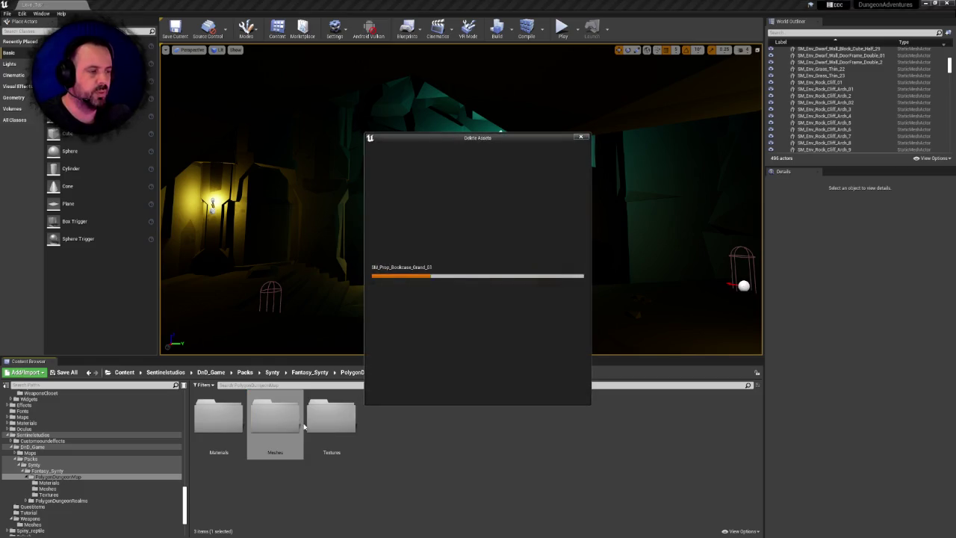
scroll("down", 3)
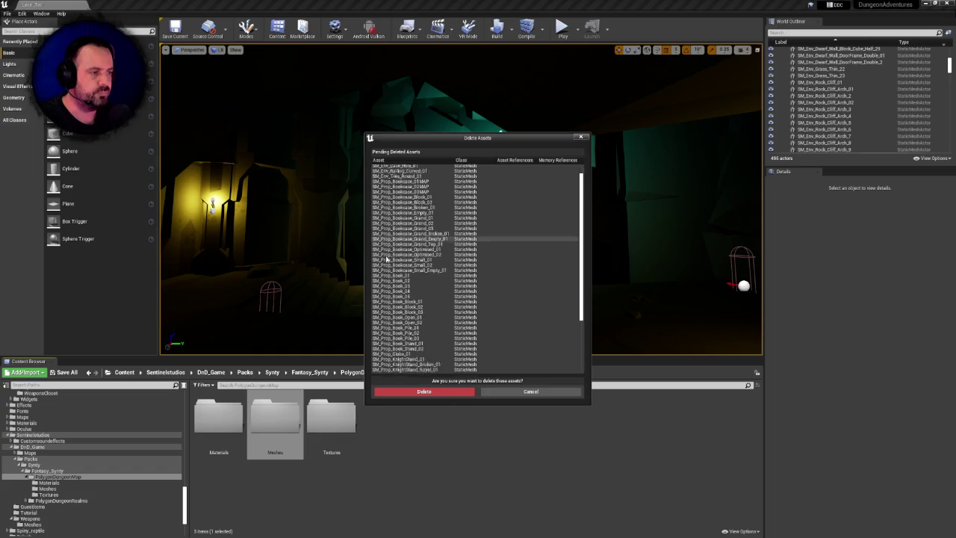
left_click(432, 394)
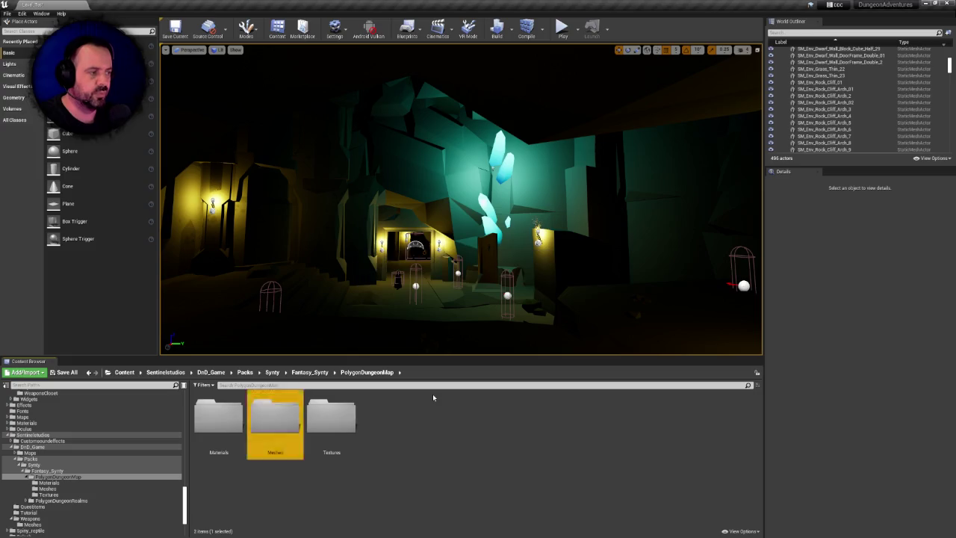
- Delete the Materials folder (Mat_Dungeon_Bookcases) and the Textures folder with both bookcase textures
left_click(244, 412)
key("Delete")
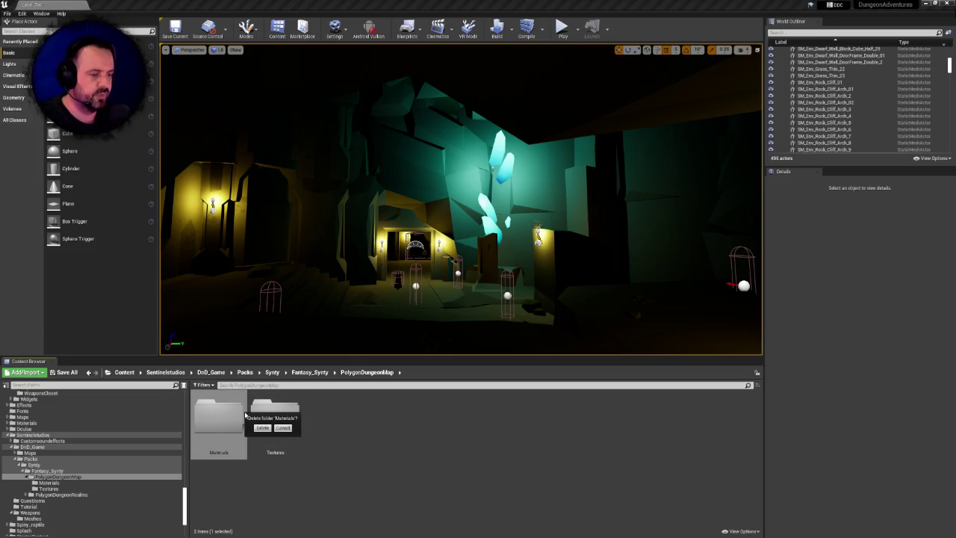
left_click(261, 428)
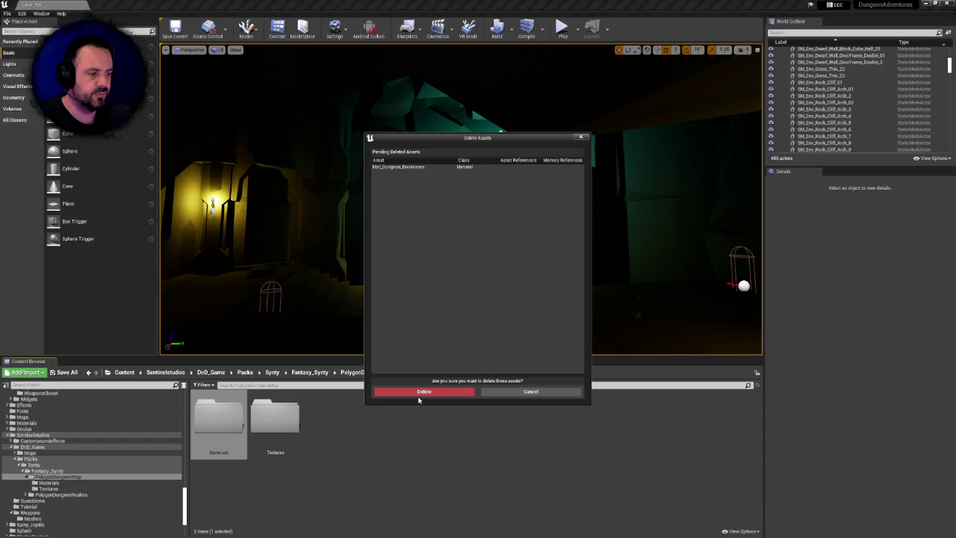
left_click(416, 391)
left_click(215, 420)
key("Delete")
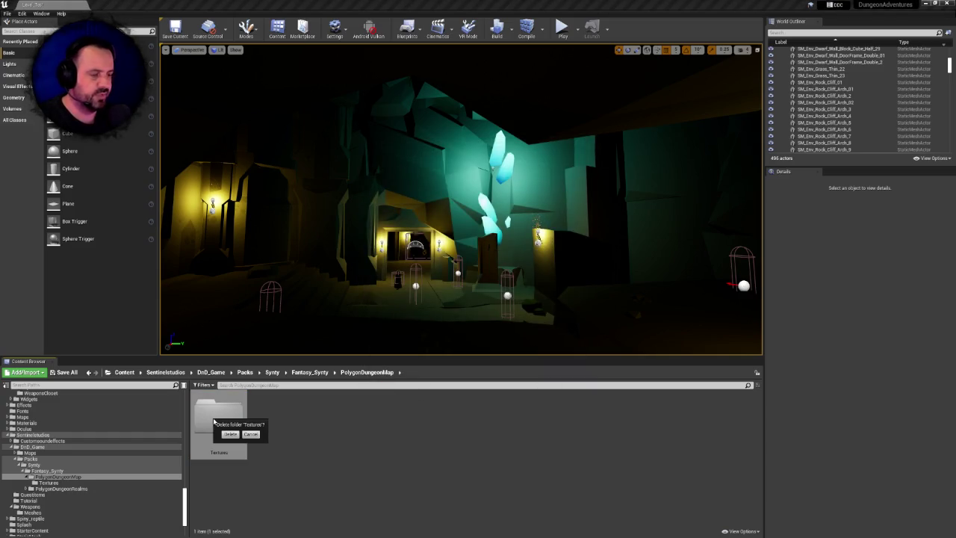
left_click(230, 434)
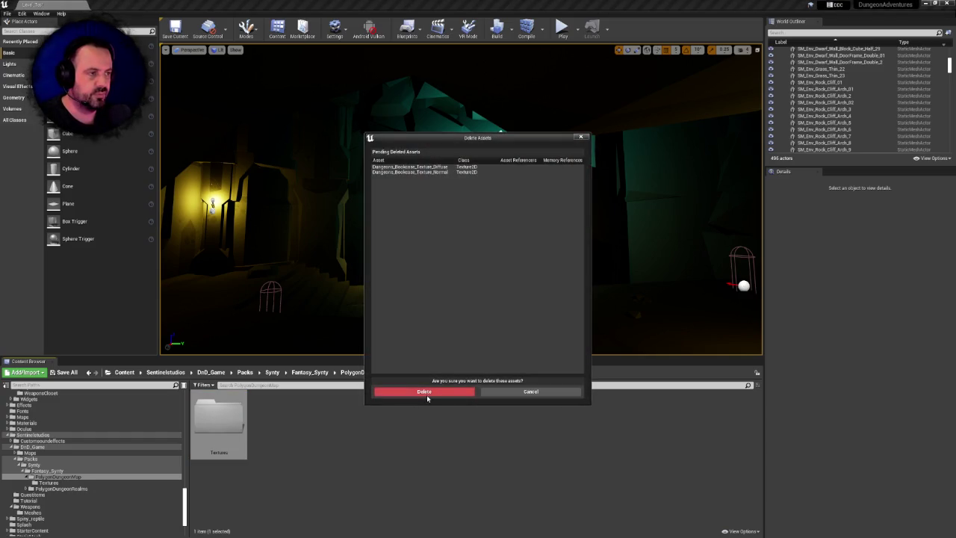
left_click(423, 393)
- Request deletion of the PolygonDungeonMap folder from Fantasy_Synty
left_click(310, 372)
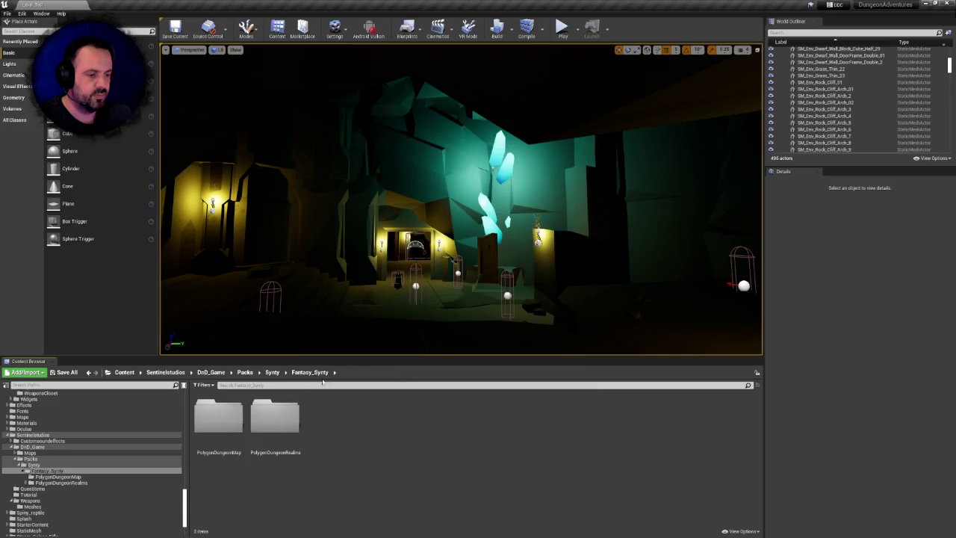
left_click(242, 415)
key("Delete")
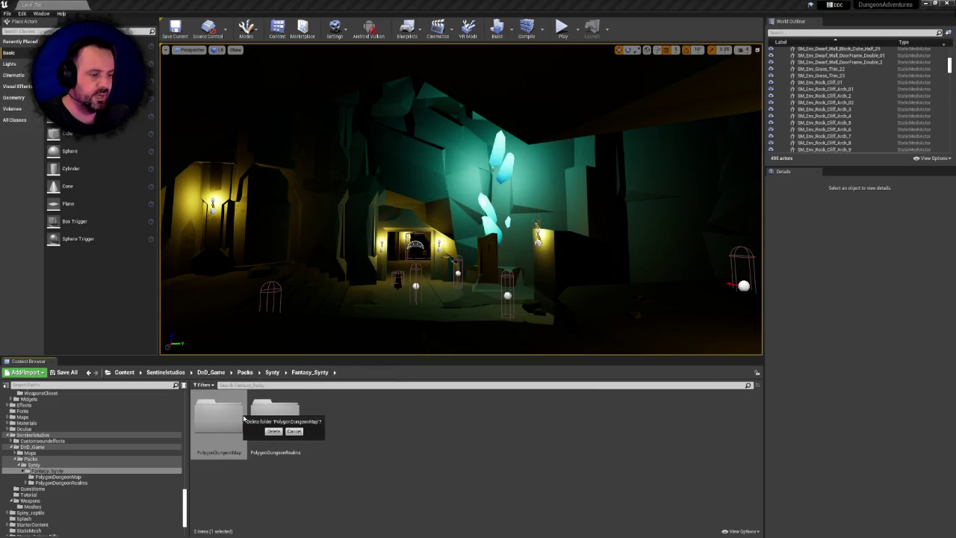
- Confirm deleting PolygonDungeonMap, then attempt to delete PolygonDungeonRealms' Maps folder
left_click(274, 432)
double_click(240, 422)
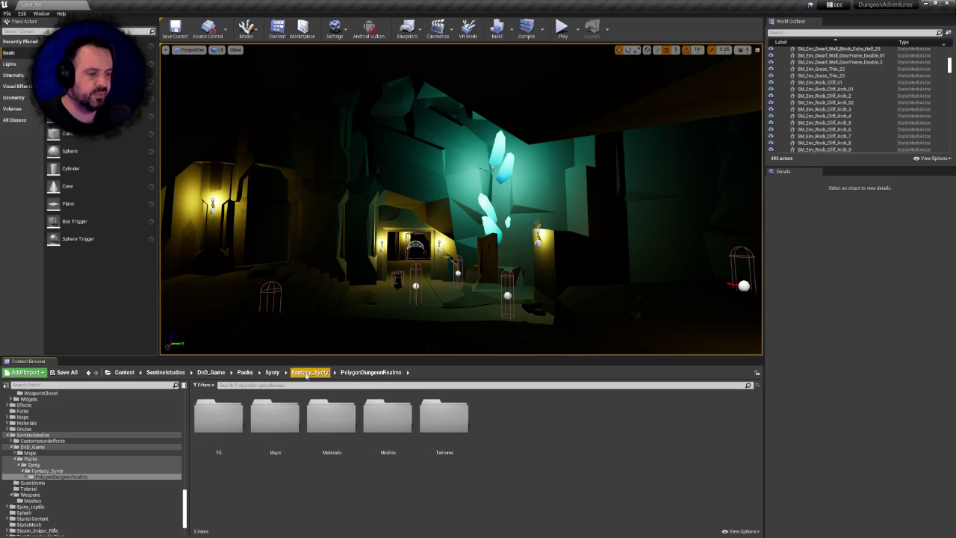
left_click(331, 419)
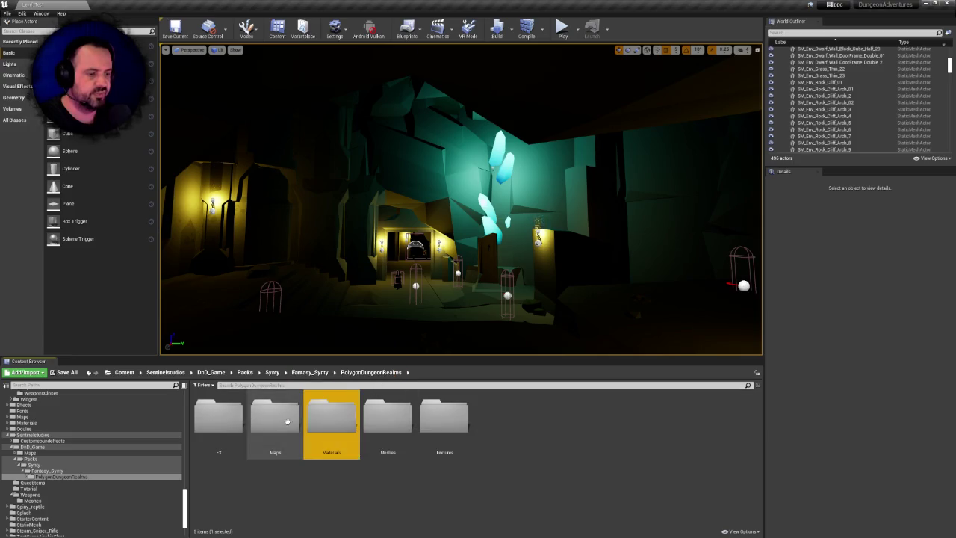
left_click(290, 422)
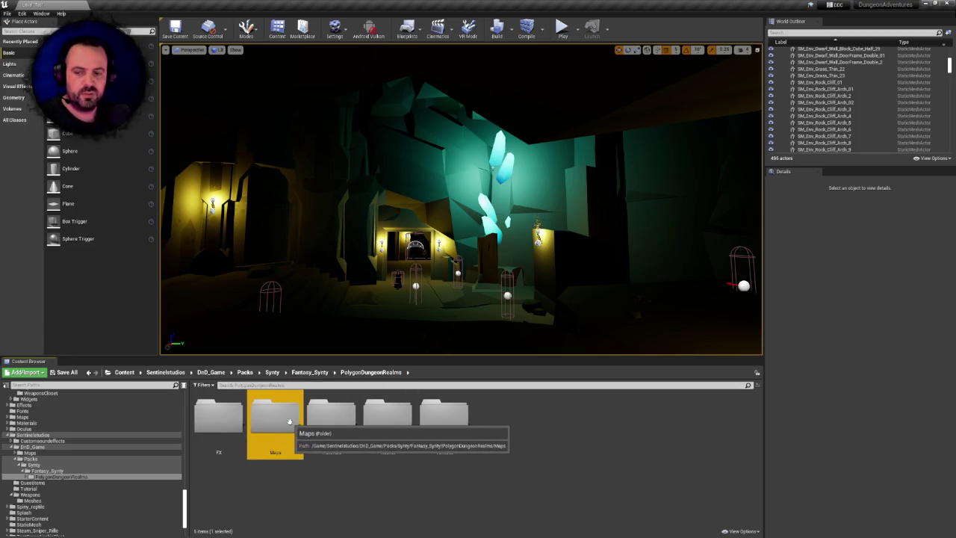
key("Delete")
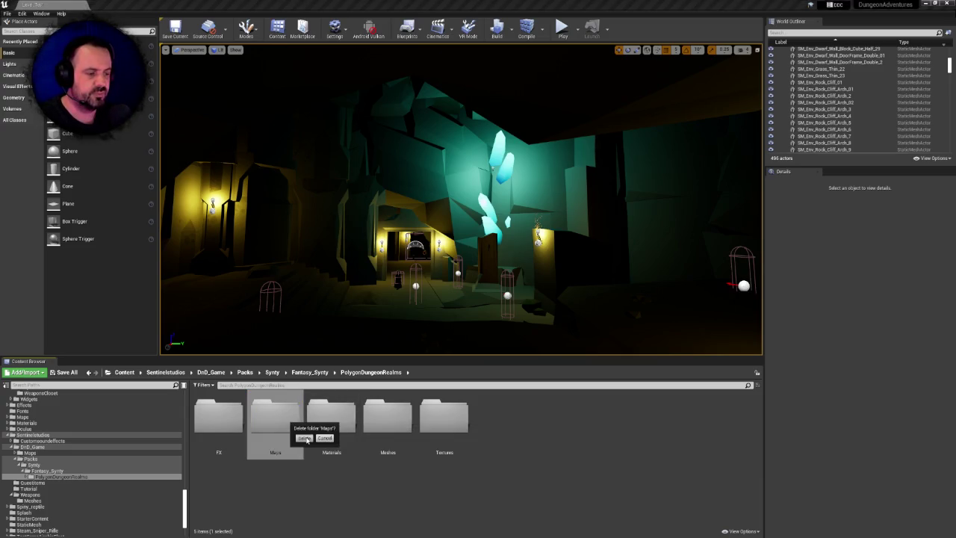
left_click(304, 438)
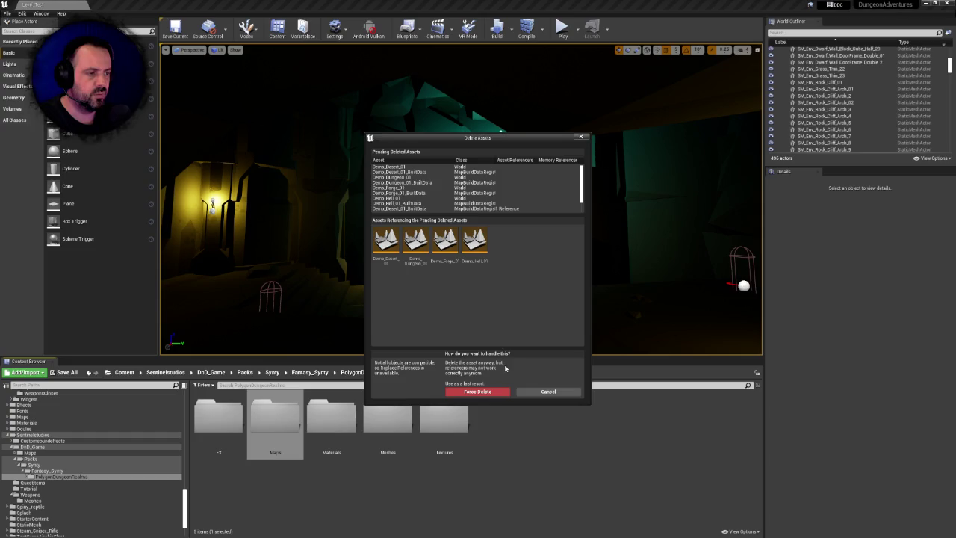
- Cancel the Maps deletion, open Maps, and test deleting Demo_Desert_01_BuiltData, cancelling it
mouse_move(380, 254)
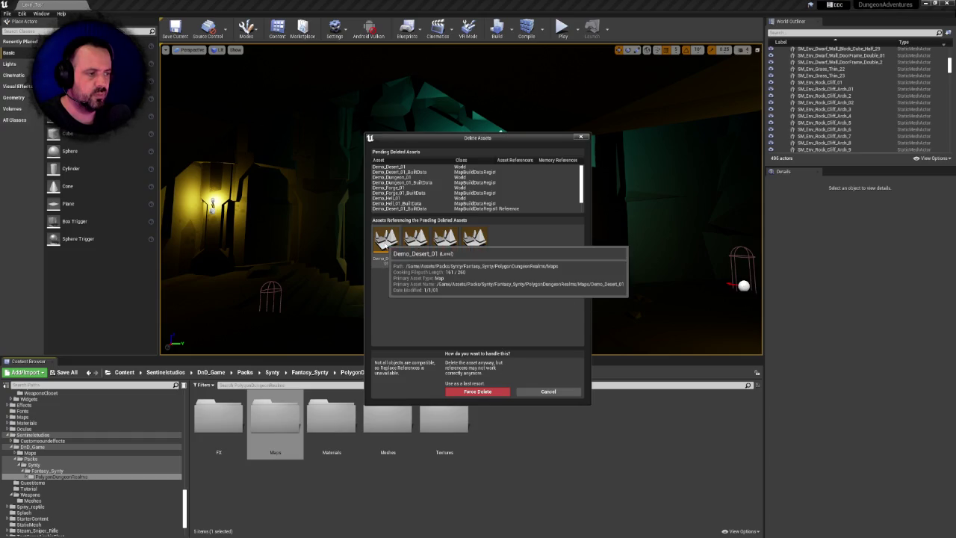
left_click(538, 392)
double_click(286, 407)
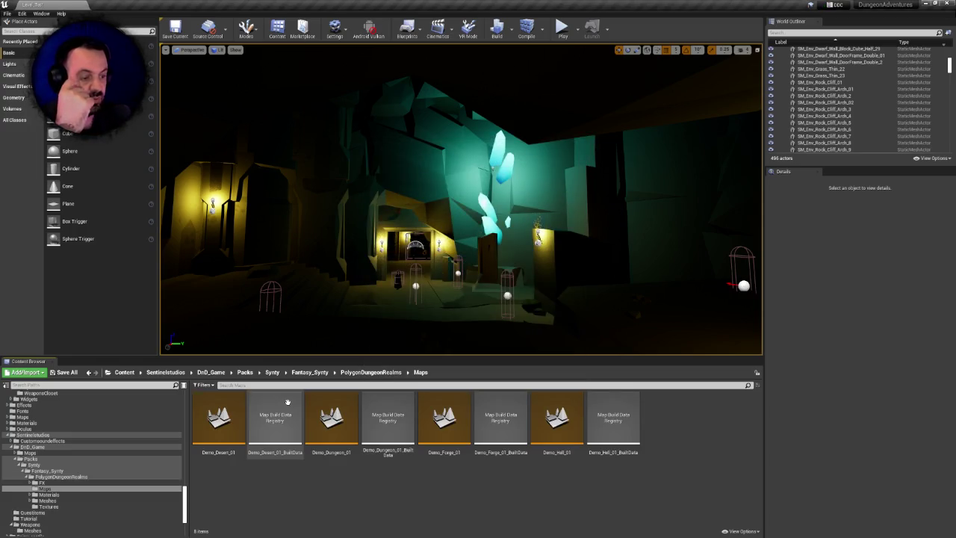
left_click(296, 407)
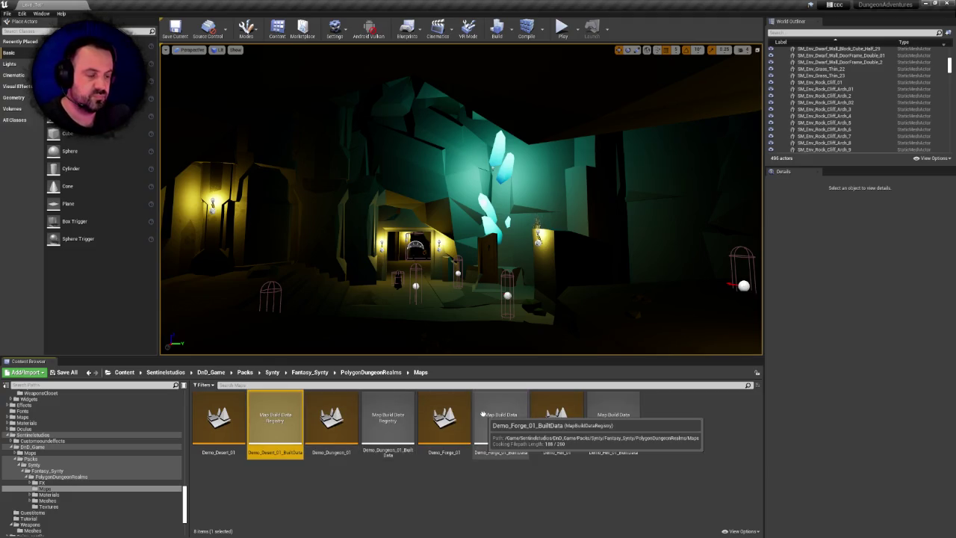
key("Delete")
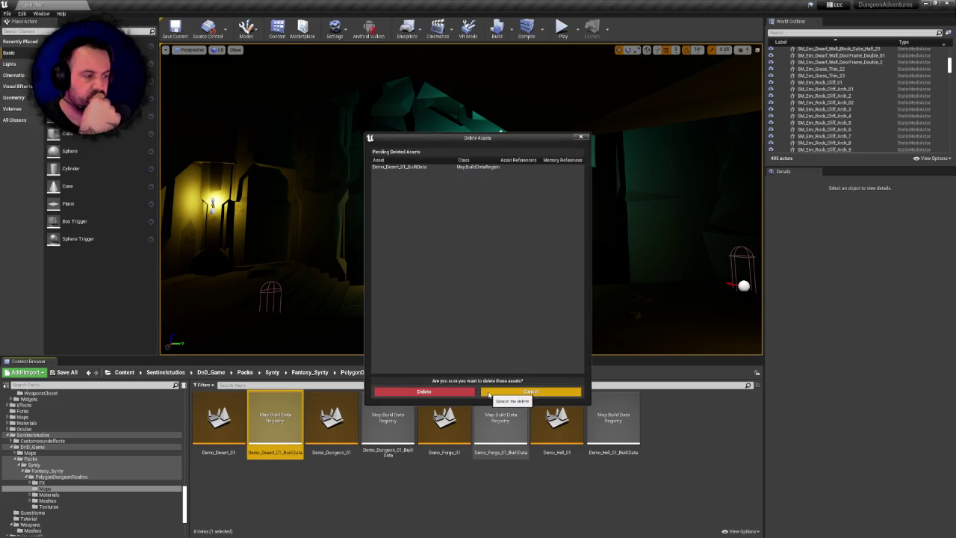
left_click(487, 392)
- Test-delete the Dungeon, Forge and Hell BuiltData assets, cancelling each, then request deleting Demo_Desert_01
left_click(390, 418)
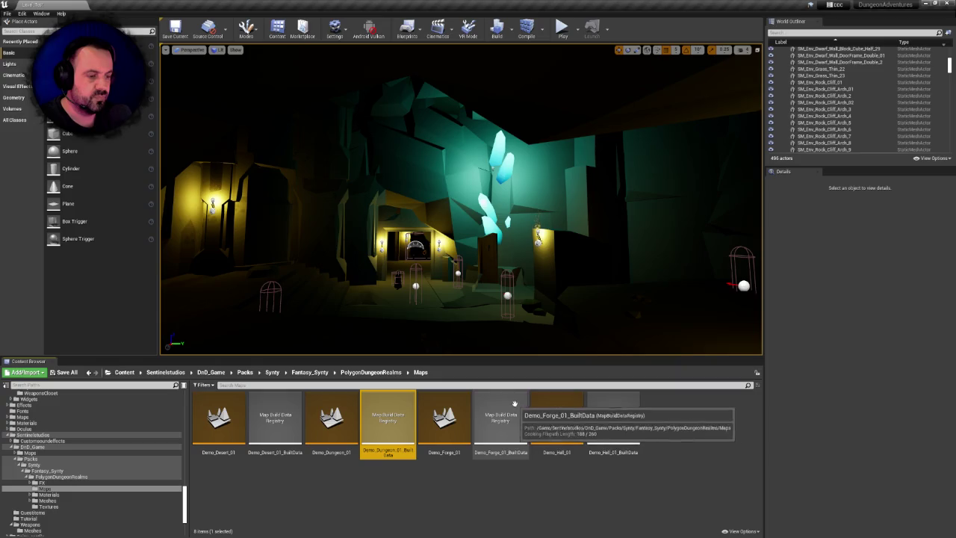
key("Delete")
left_click(523, 392)
left_click(500, 419)
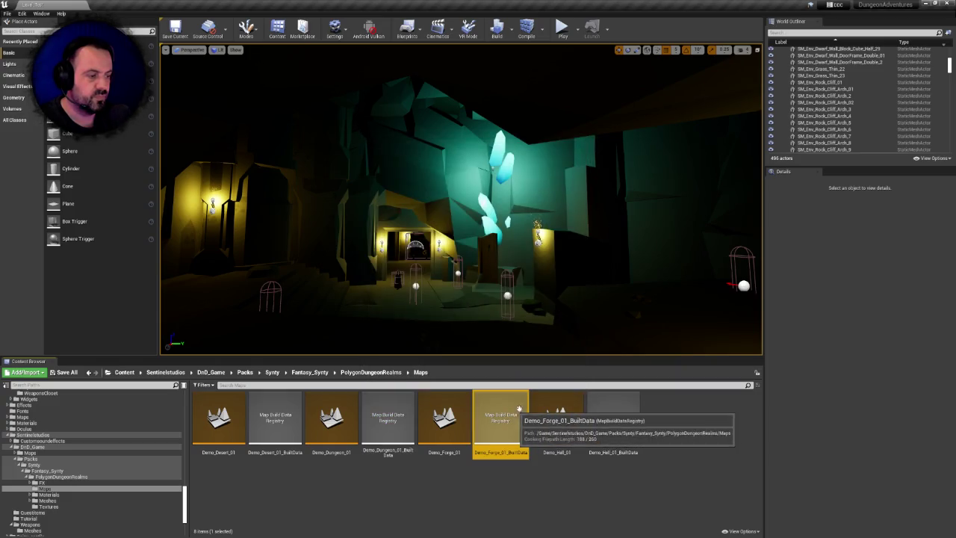
key("Delete")
left_click(534, 392)
left_click(597, 420)
key("Delete")
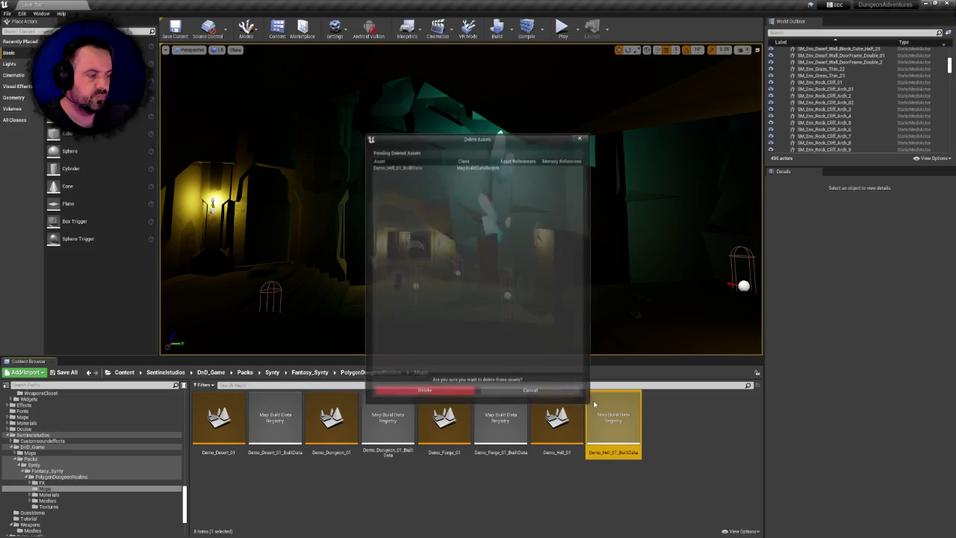
left_click(531, 391)
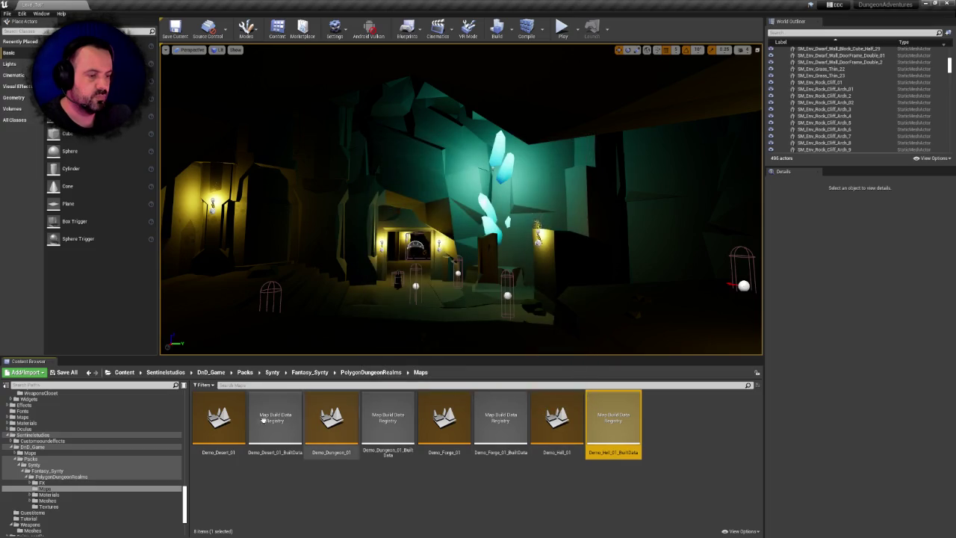
left_click(220, 422)
key("Delete")
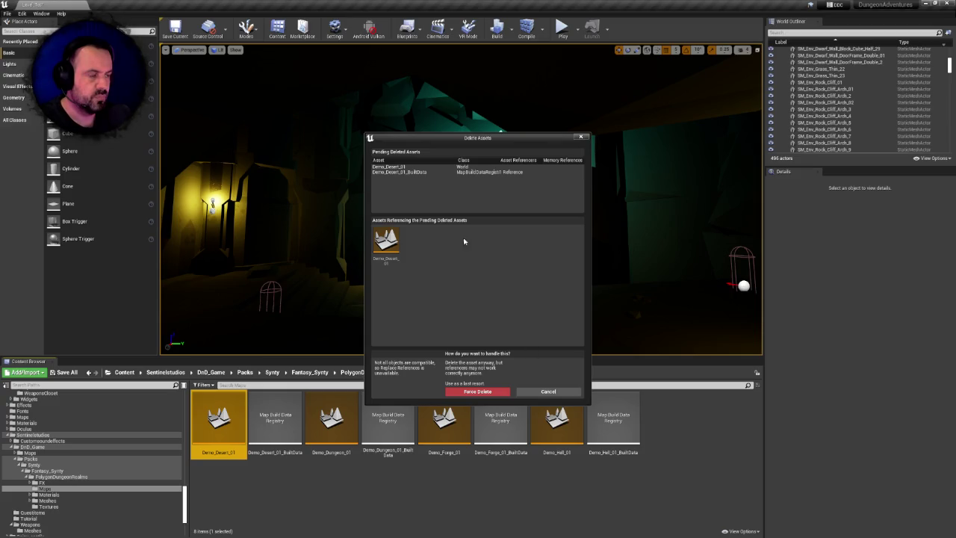
- Review Demo_Desert_01's BuiltData and referencing level, cancel its deletion, and switch to version control
left_click(398, 172)
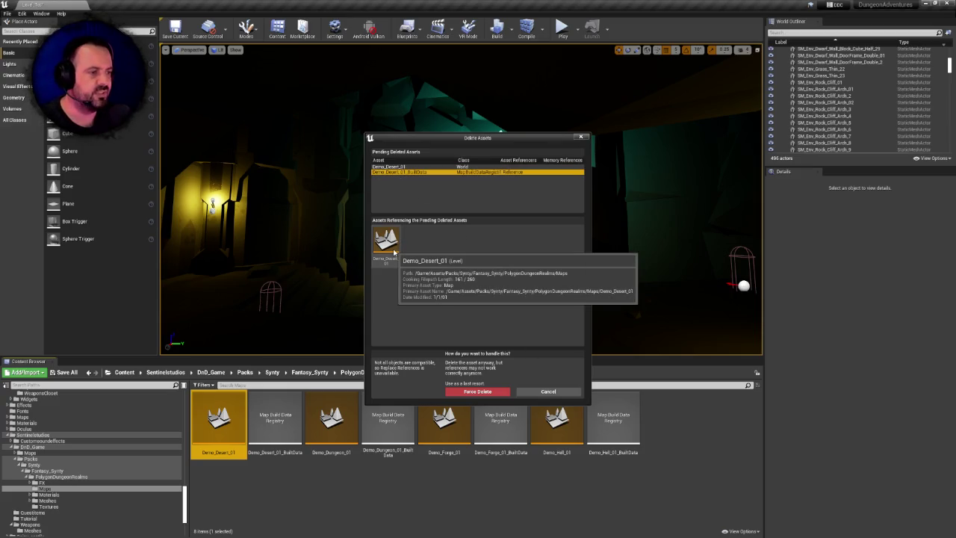
left_click(387, 251)
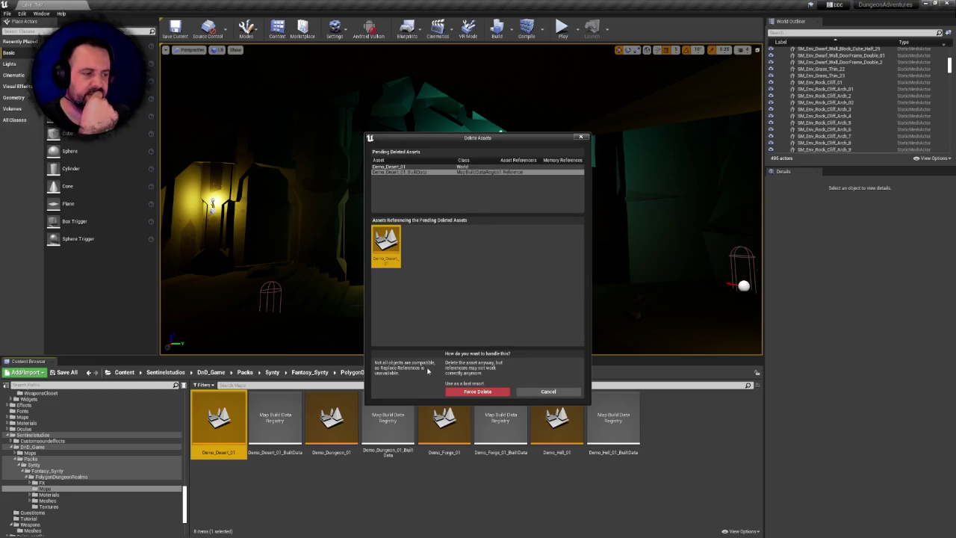
left_click(408, 365)
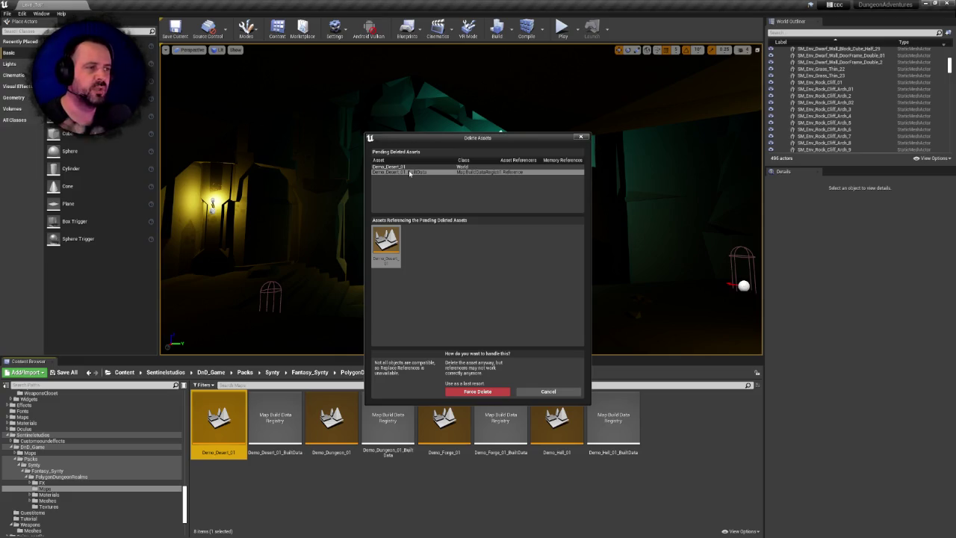
left_click(403, 167)
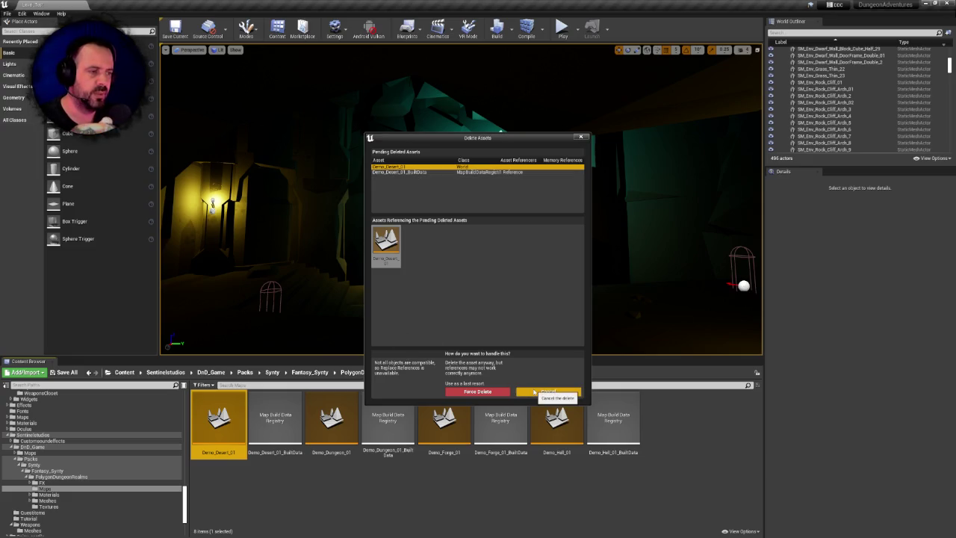
left_click(534, 392)
left_click(270, 86)
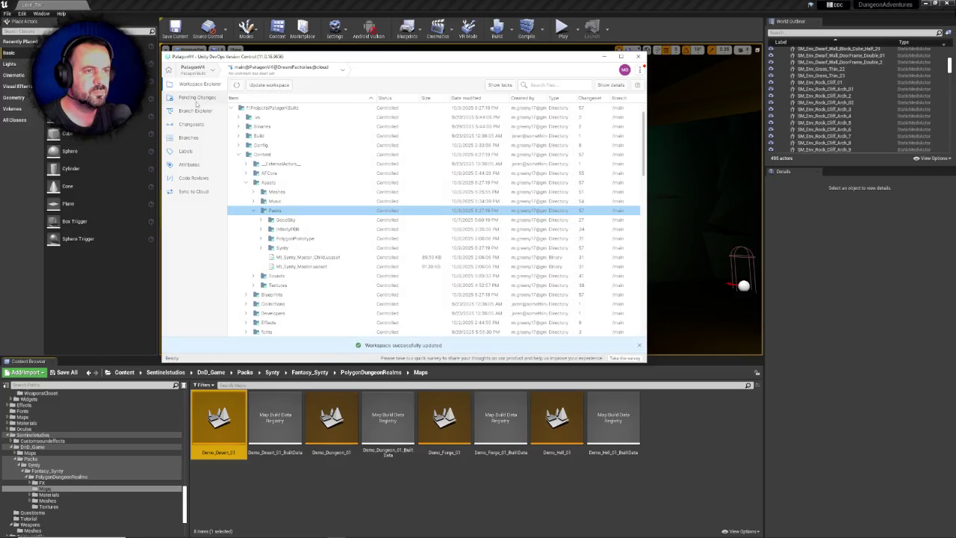
- Show the pending changes, dismiss the file-in-use warning, and select all 49 changed items
left_click(197, 98)
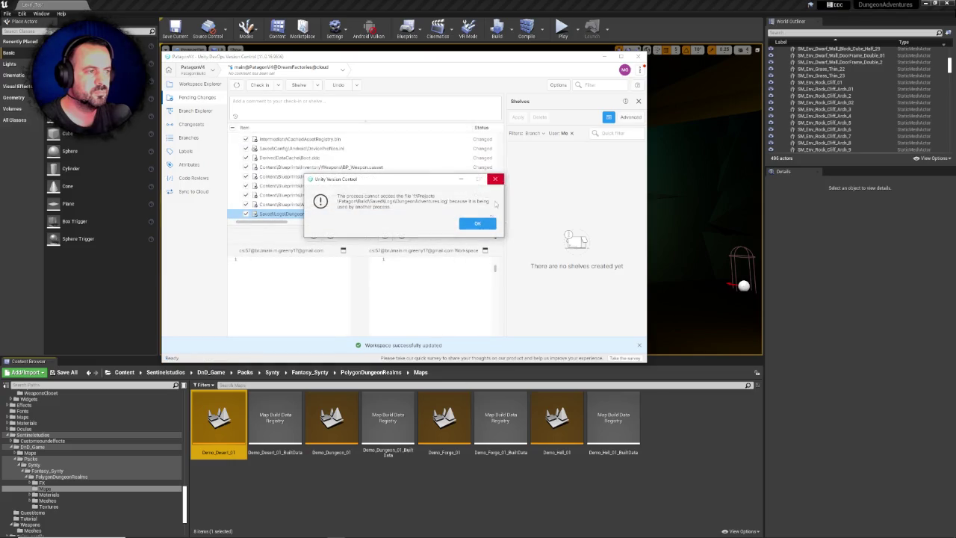
left_click(479, 223)
left_click_drag(500, 184, 501, 135)
left_click(233, 128)
left_click(233, 128)
- Check in the changes with a comment noting the duplicate PolygonDungeons pack's removal, then return to Unreal
left_click(259, 106)
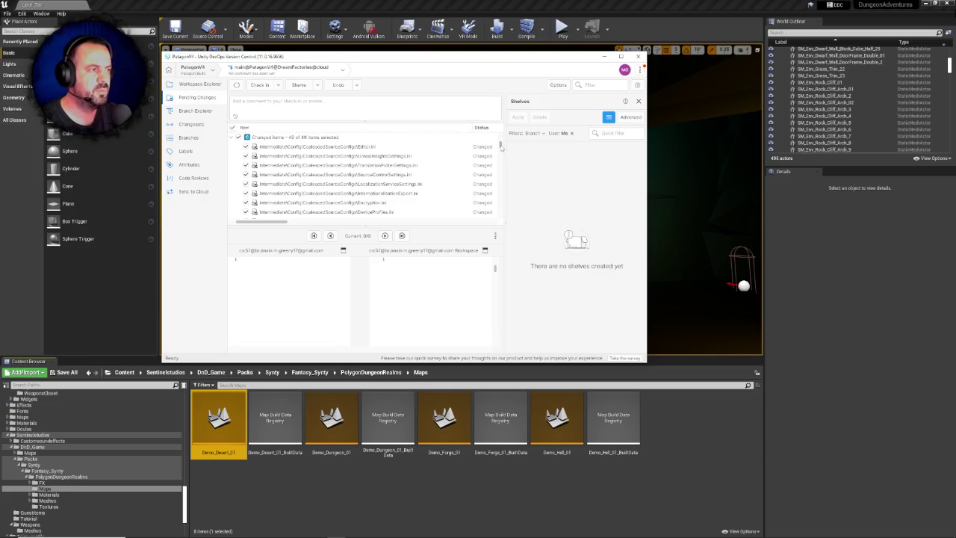
left_click_drag(501, 147, 507, 227)
left_click(268, 110)
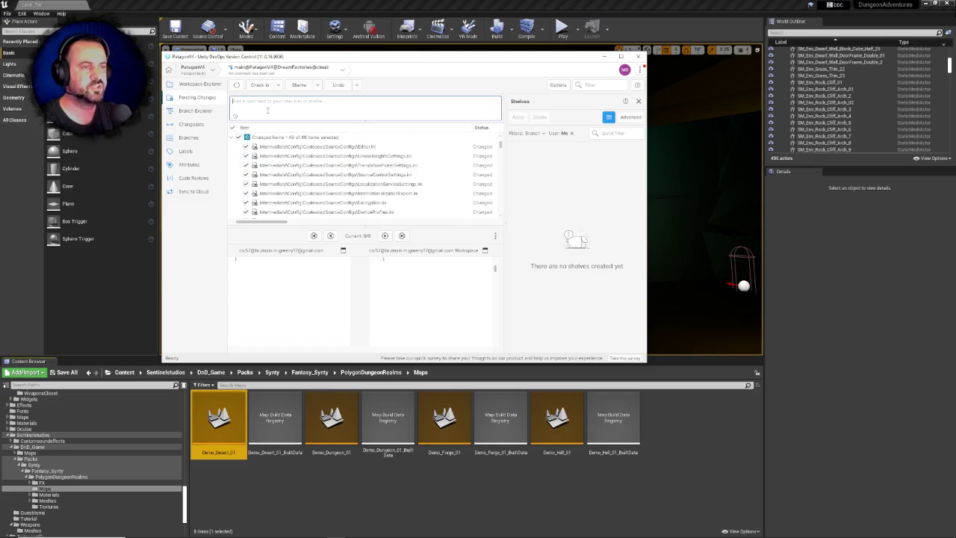
type("Re")
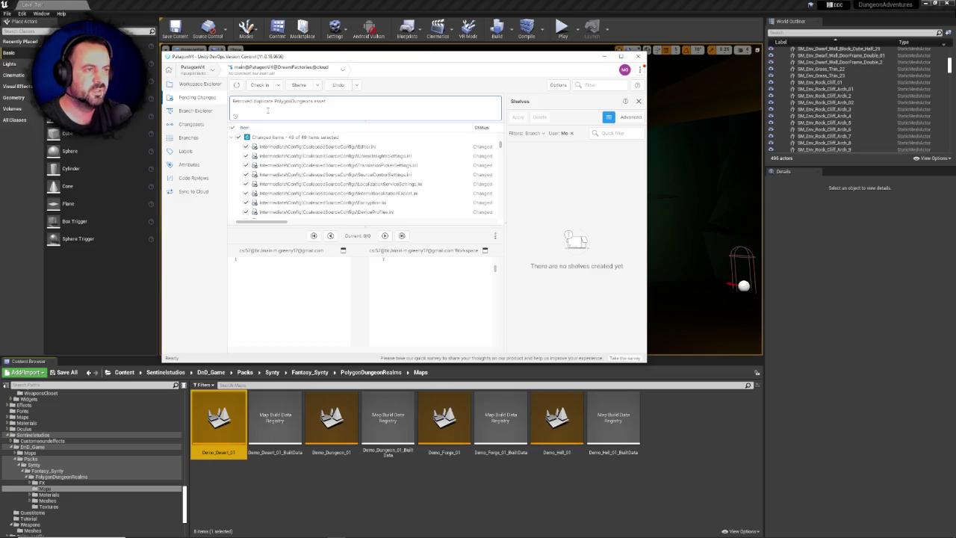
key("ctrl+a")
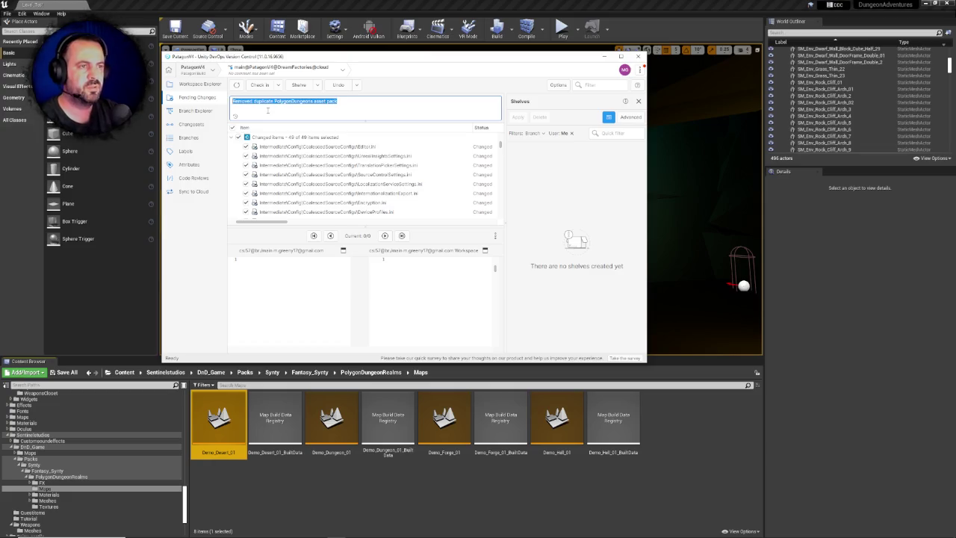
left_click(258, 86)
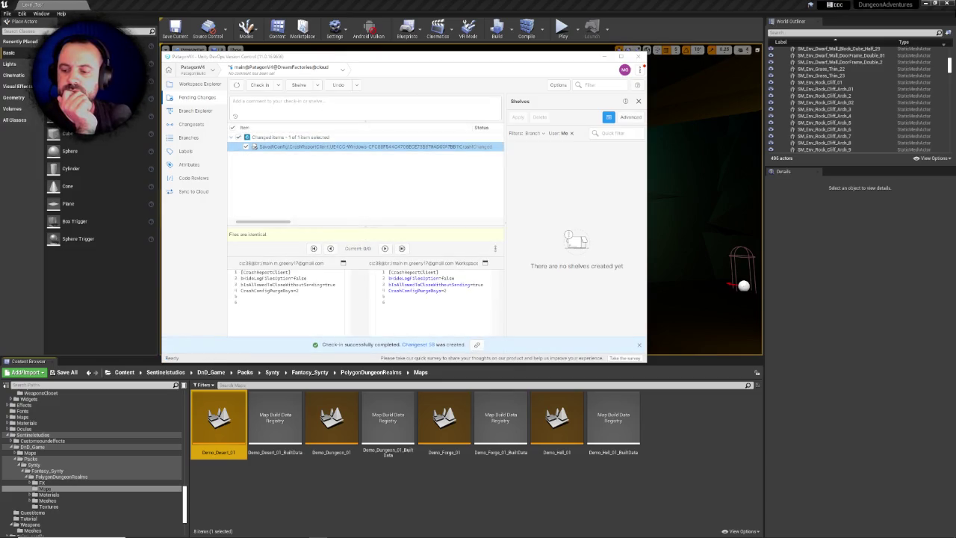
key("alt+Tab")
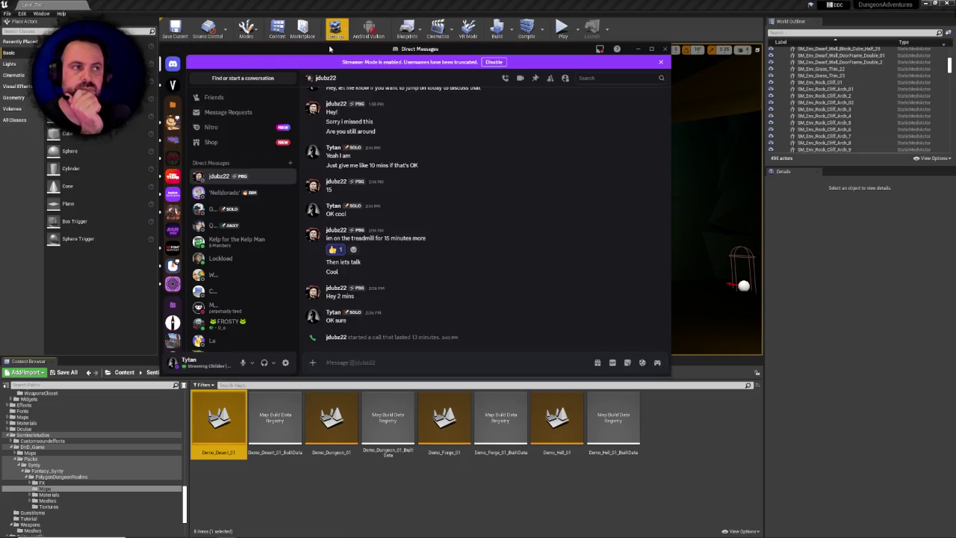
key("alt+Tab")
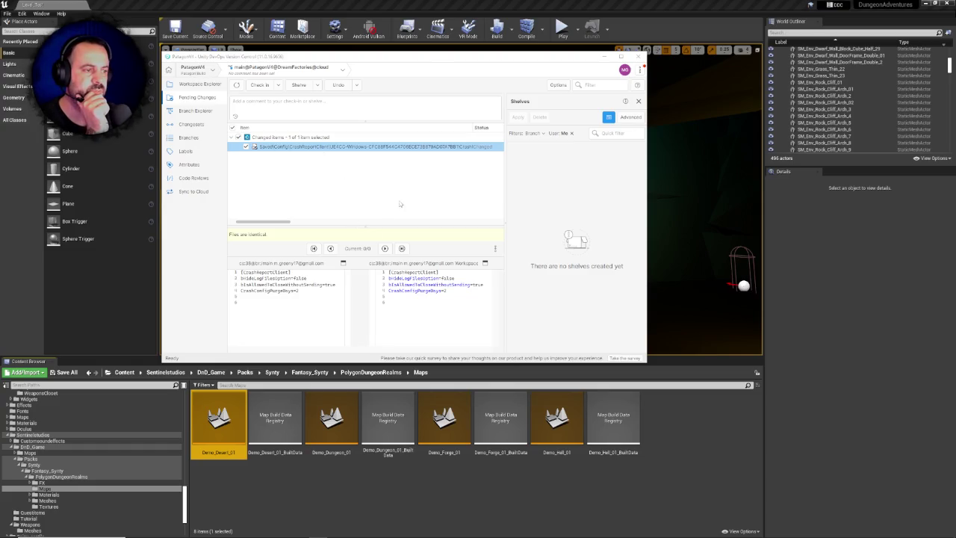
key("alt+Tab")
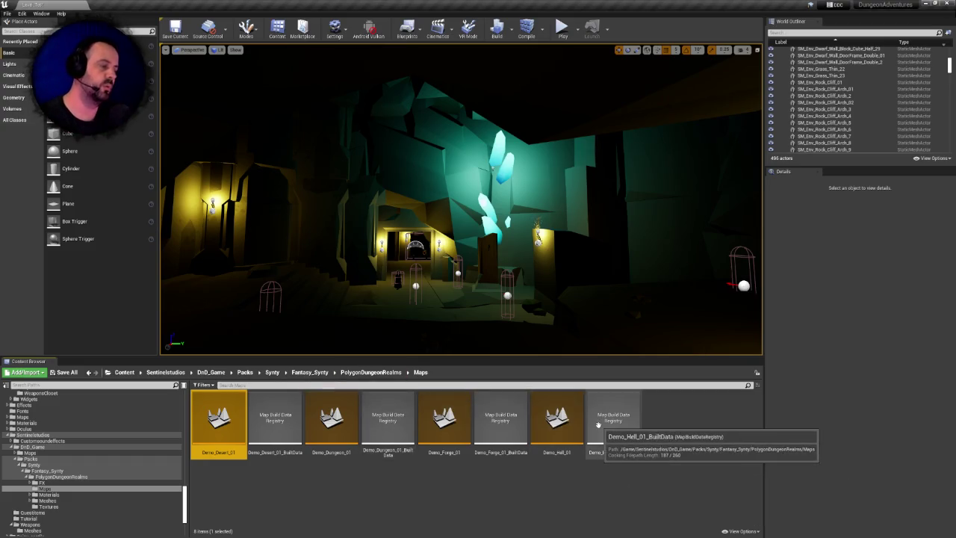
- Select all eight demo maps in PolygonDungeonRealms/Maps and force-delete them despite references
left_click(614, 422)
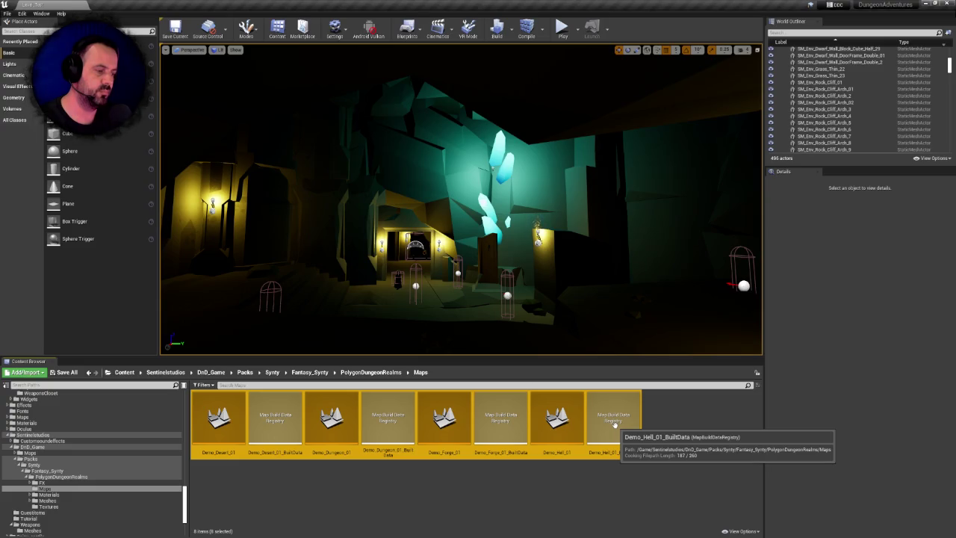
key("Delete")
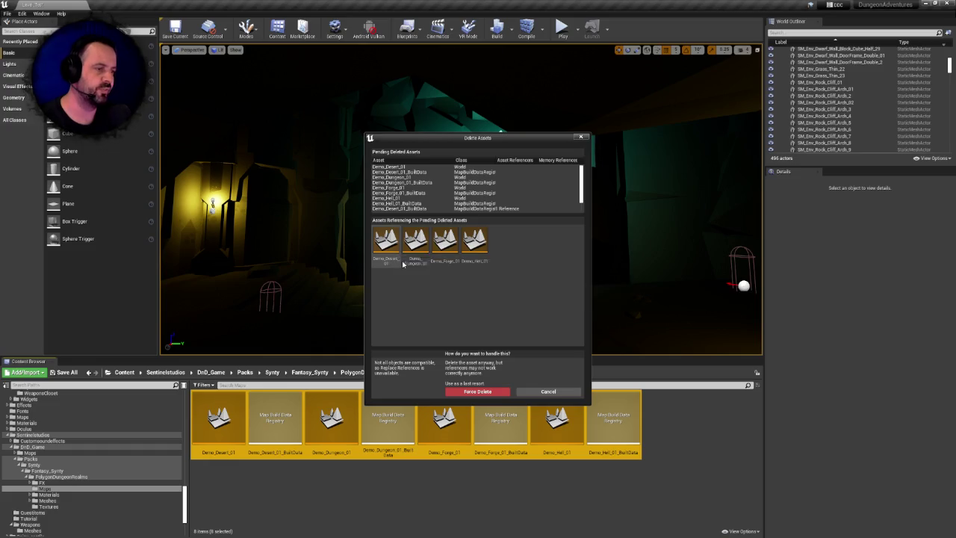
left_click(473, 394)
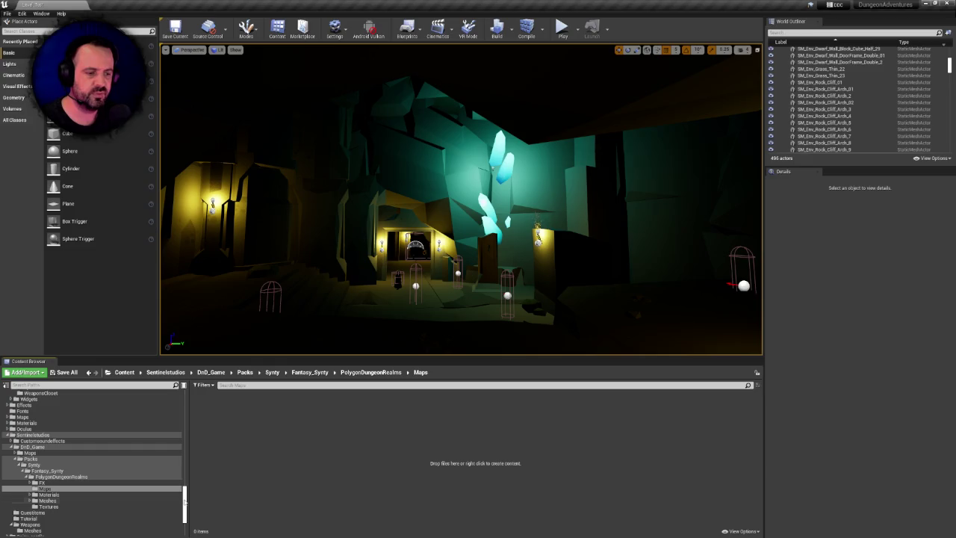
left_click_drag(185, 502, 185, 405)
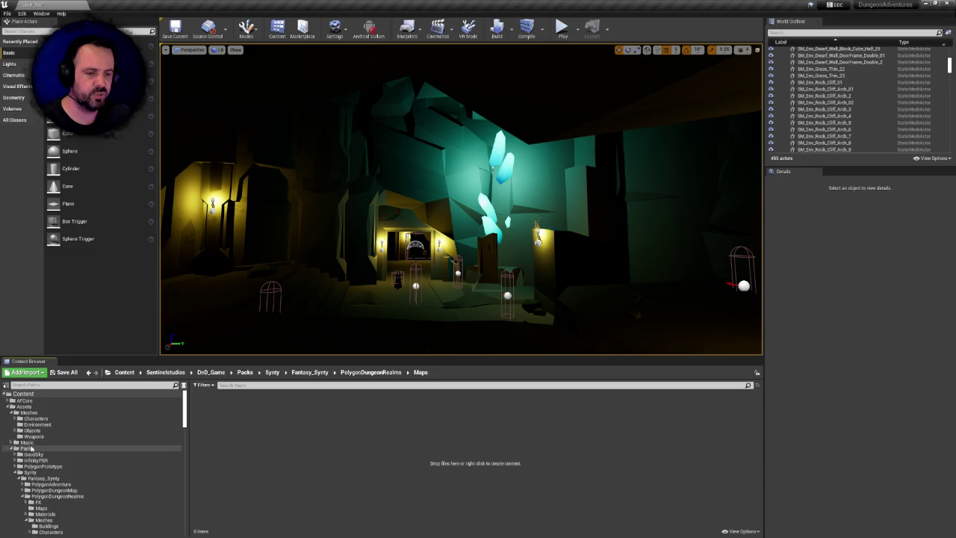
- Search Assets for 'desert', test-play Demo_Desert_01, then close its Message Log and error notice
left_click(22, 406)
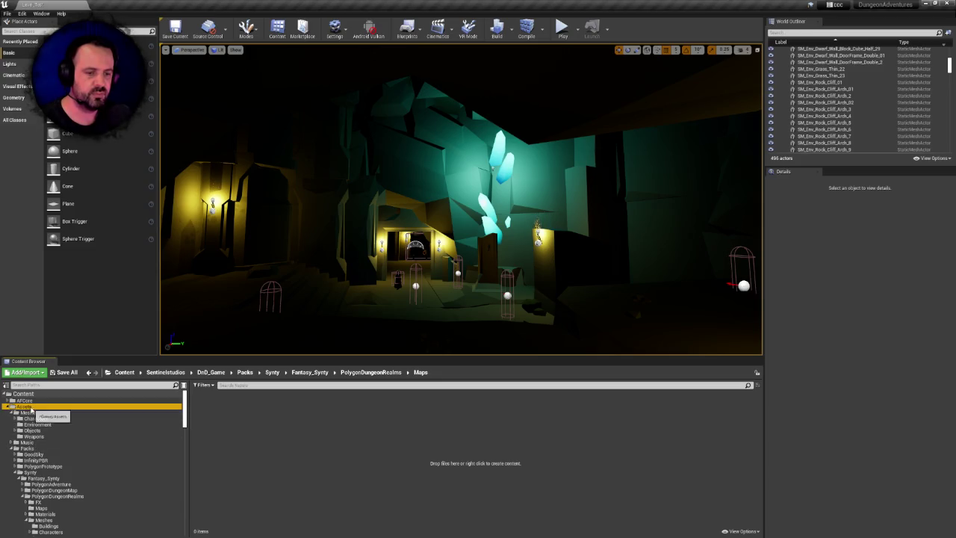
left_click(235, 385)
type("esert")
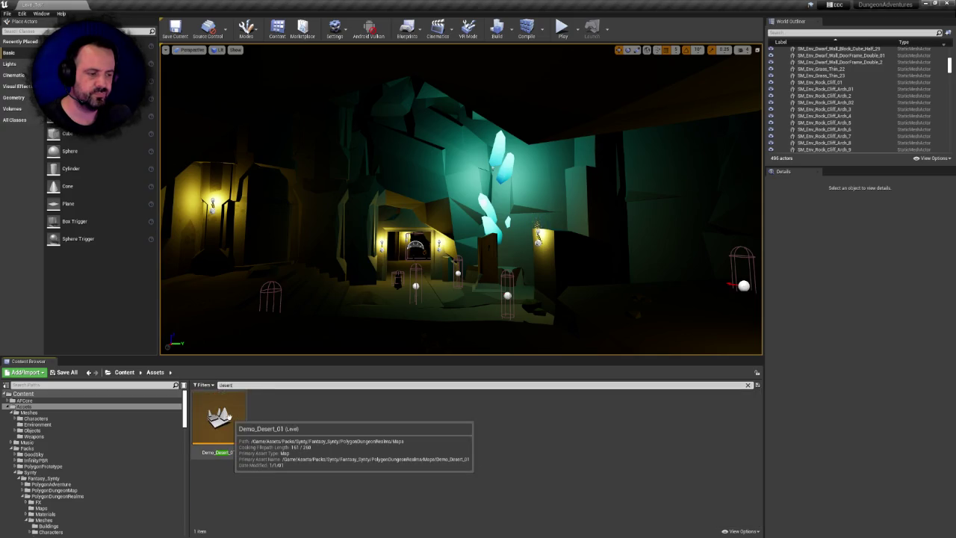
double_click(220, 420)
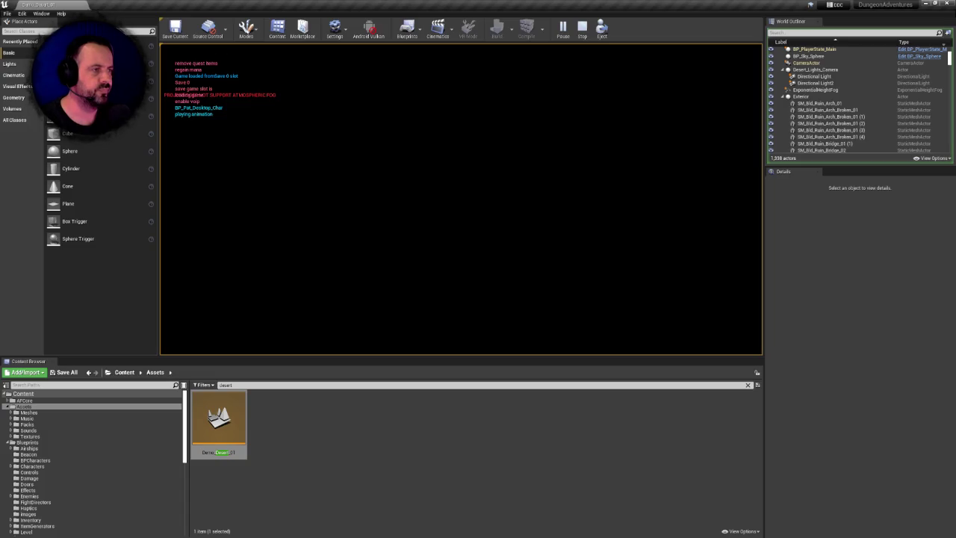
key("Escape")
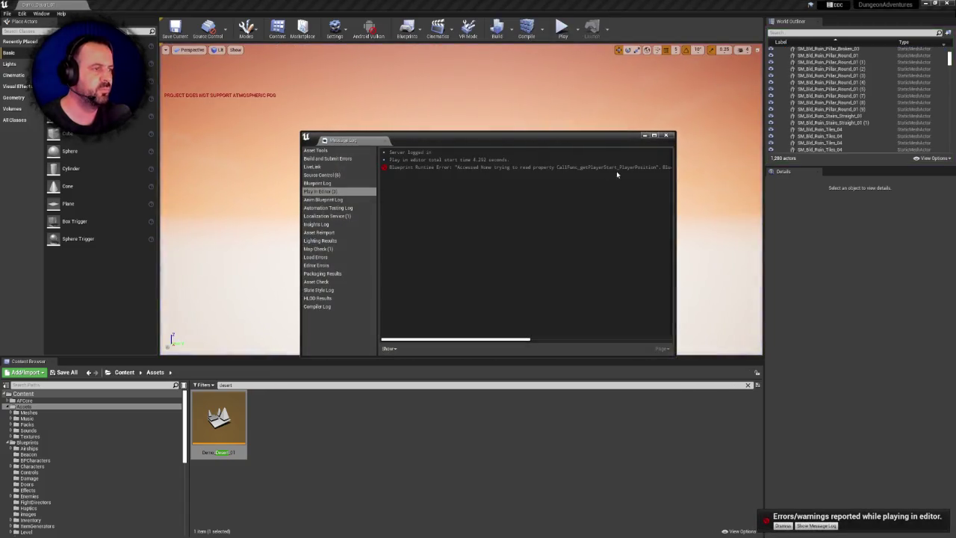
left_click_drag(507, 338, 500, 329)
left_click(667, 136)
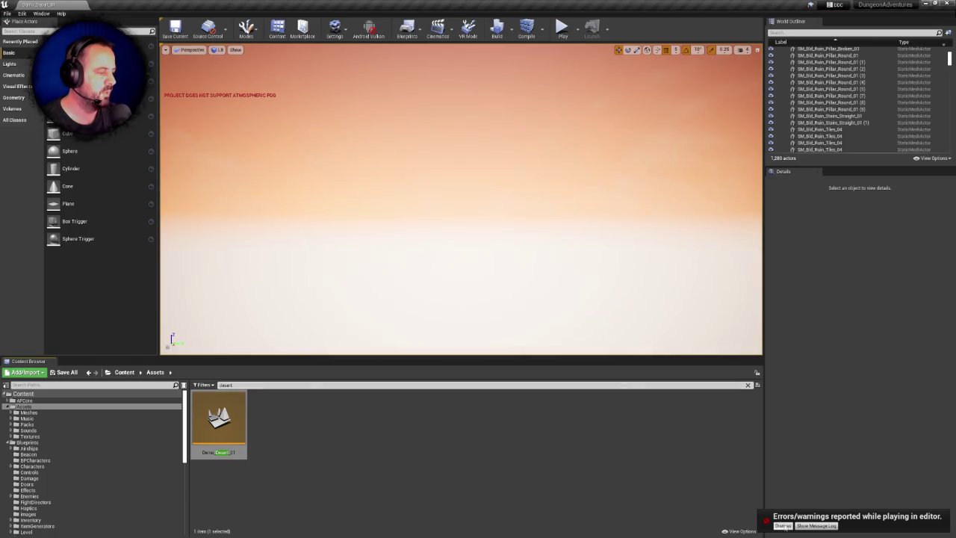
left_click(783, 526)
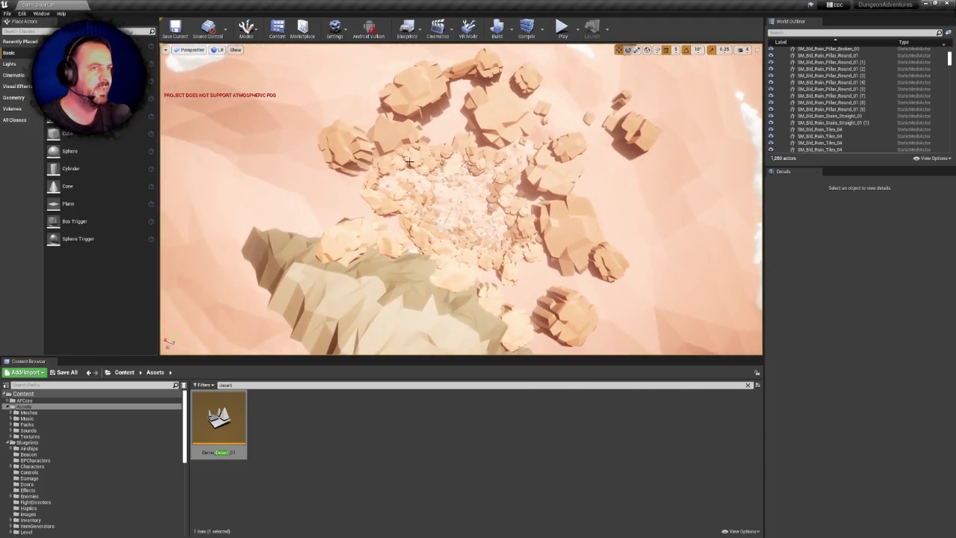
- Reopen Level_Test from the Maps/Testing folder
left_click(7, 13)
left_click(26, 36)
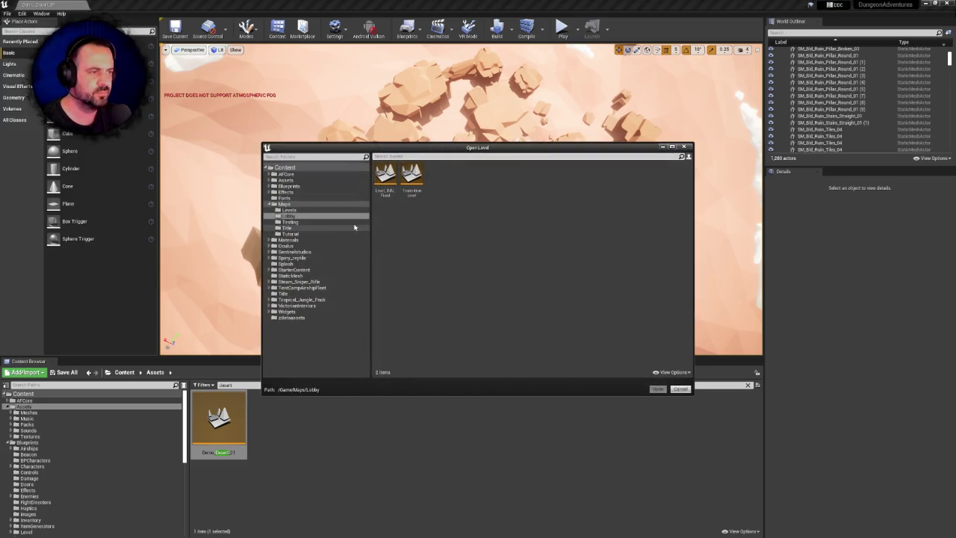
left_click(297, 222)
double_click(382, 174)
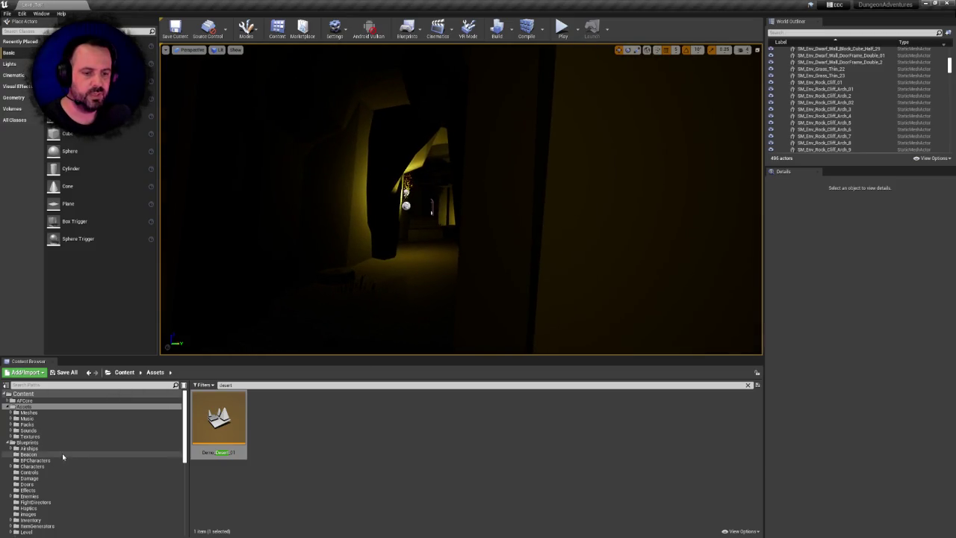
left_click(22, 395)
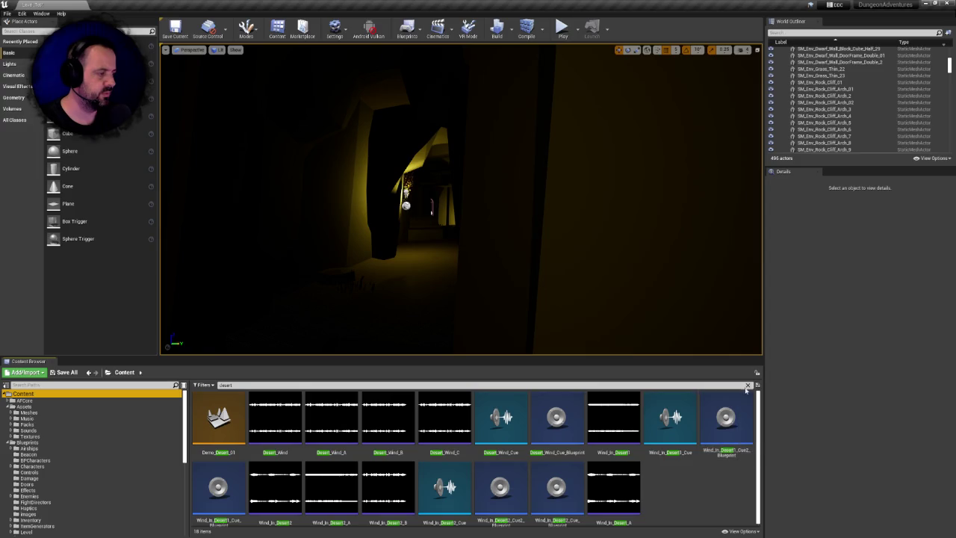
- Clear the search and browse SentinelStudios > DnD_Game > Packs > Synty > Fantasy_Synty > PolygonDungeonRealms
left_click(747, 385)
double_click(674, 416)
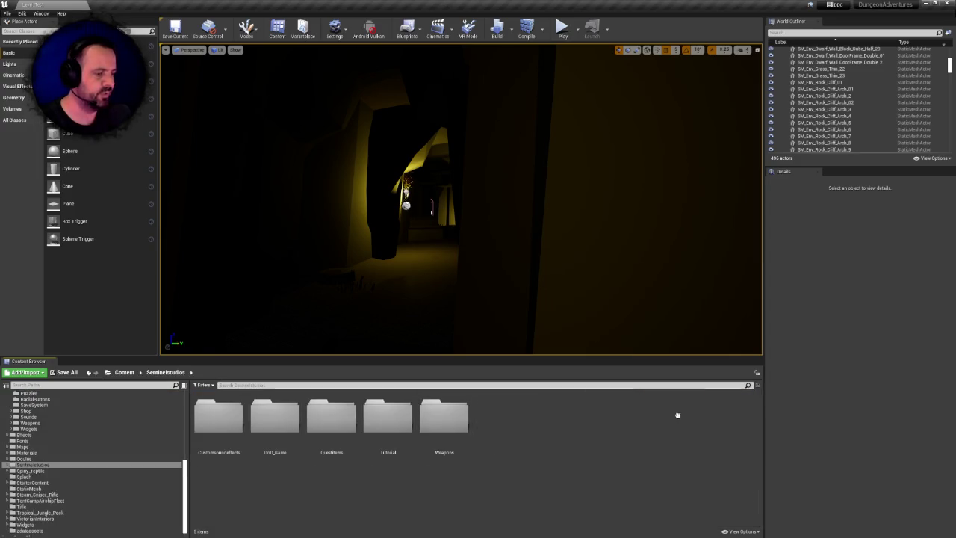
double_click(276, 419)
double_click(287, 420)
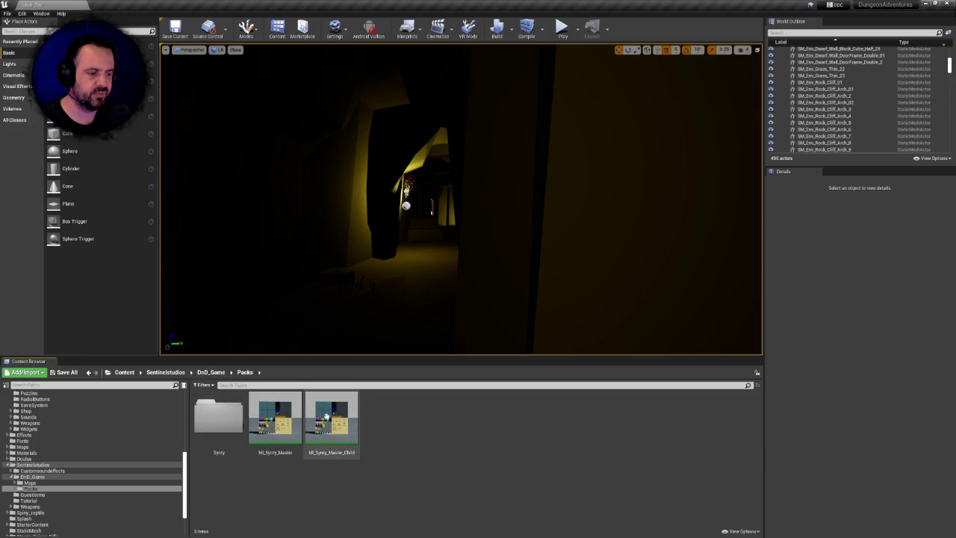
double_click(220, 416)
double_click(222, 418)
left_click(225, 420)
double_click(225, 420)
- Confirm the Maps folder is empty, fix up its redirectors, and delete it
left_click(282, 425)
double_click(282, 425)
key("alt+Left")
left_click(282, 425)
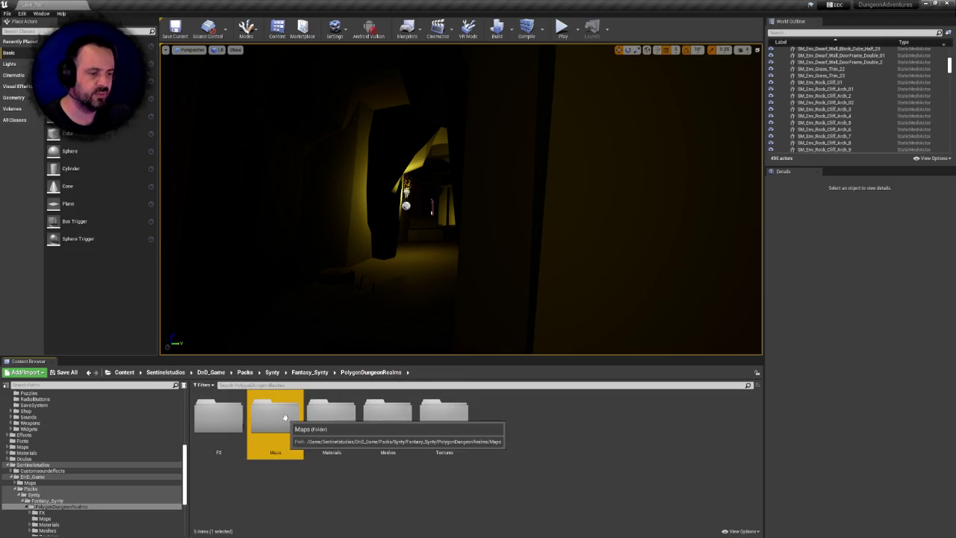
right_click(282, 425)
mouse_move(332, 271)
left_click(320, 346)
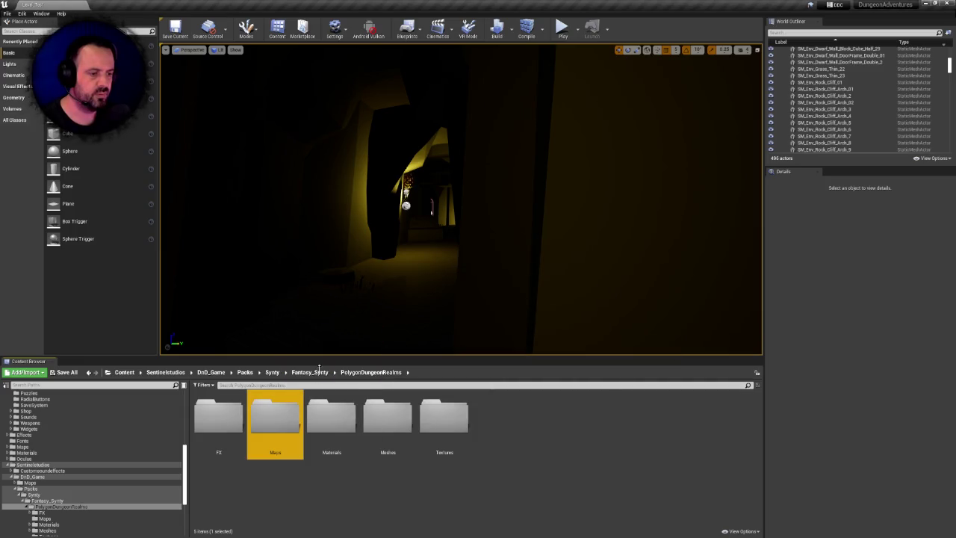
key("Delete")
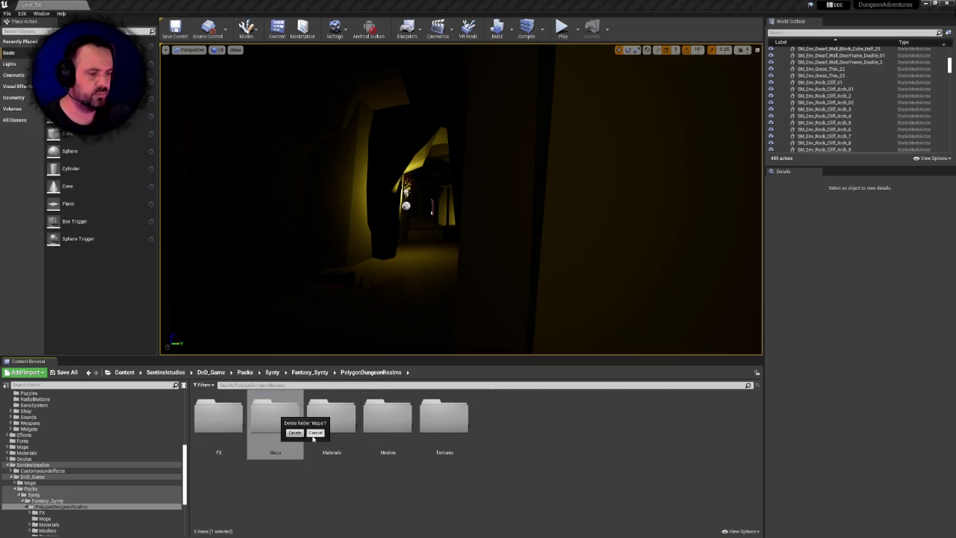
left_click(299, 432)
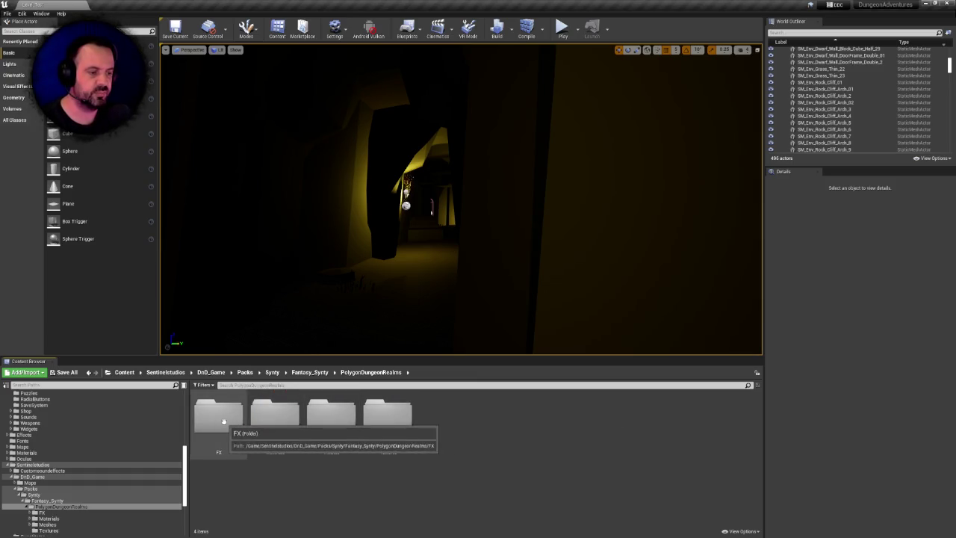
- Inspect the FX folder's effects, then select the FX folder and start deleting it
double_click(218, 418)
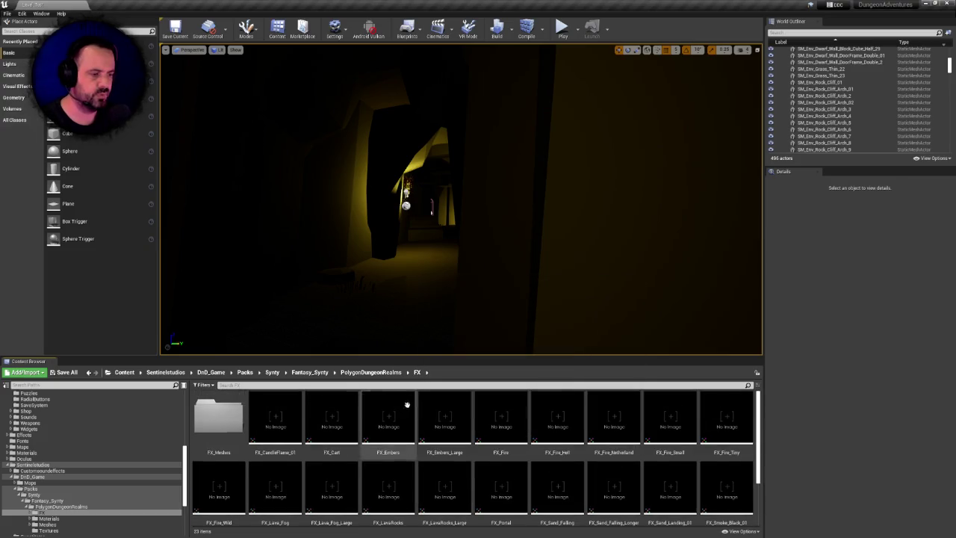
left_click(374, 372)
left_click(219, 417)
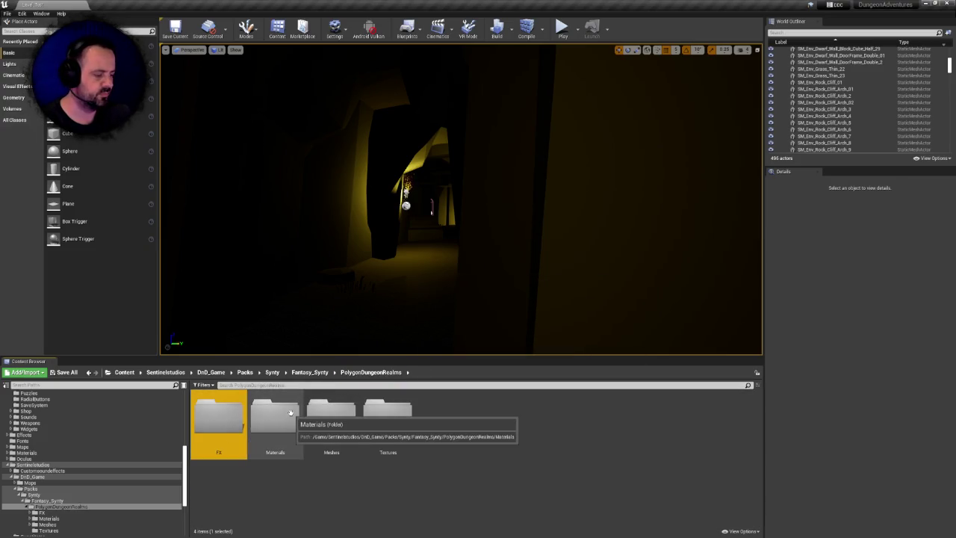
key("Delete")
left_click(306, 428)
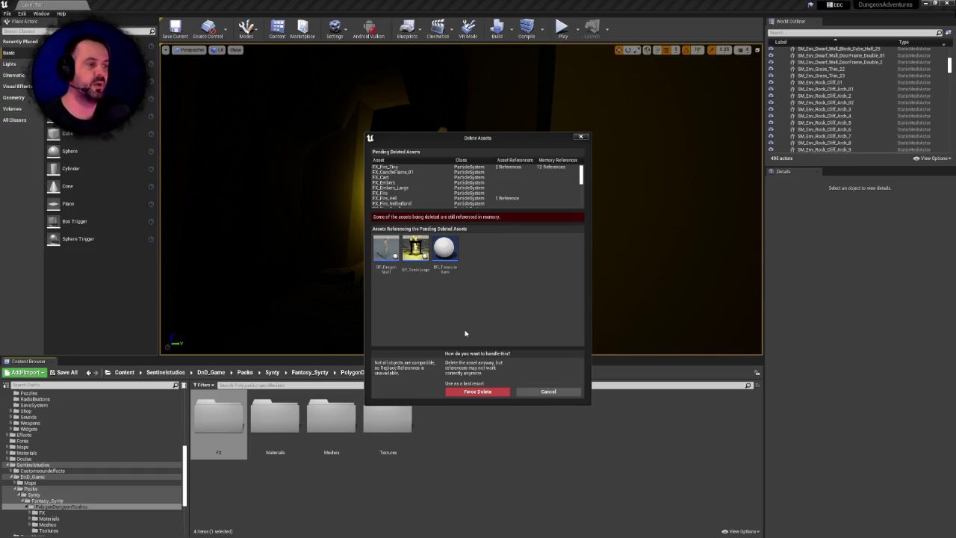
mouse_move(446, 255)
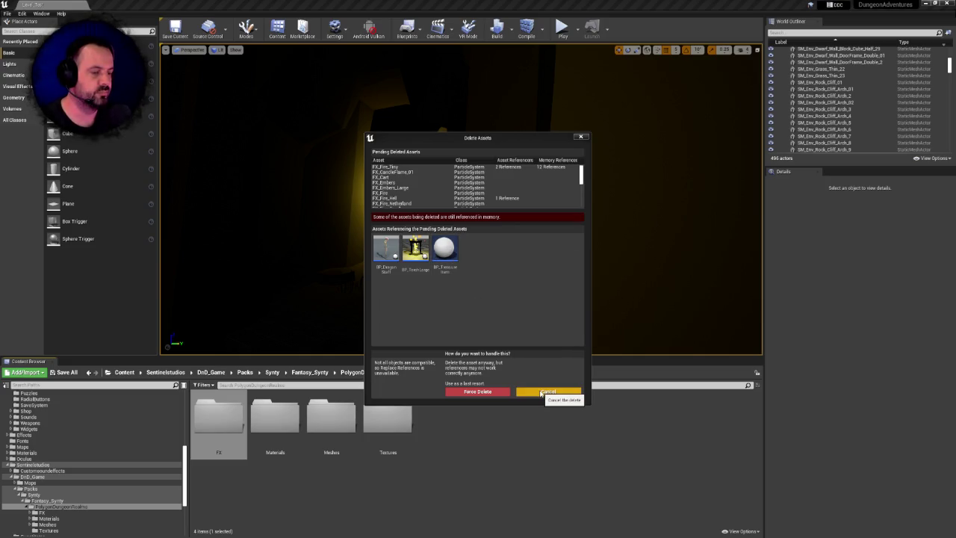
left_click(542, 394)
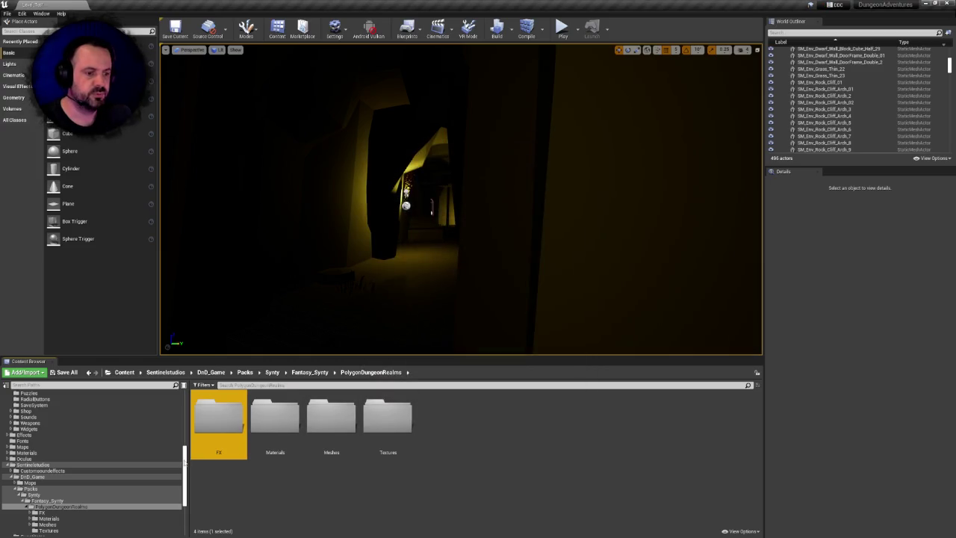
- Search all content for dragon assets and open BP_DragonStaff
left_click_drag(186, 459, 186, 396)
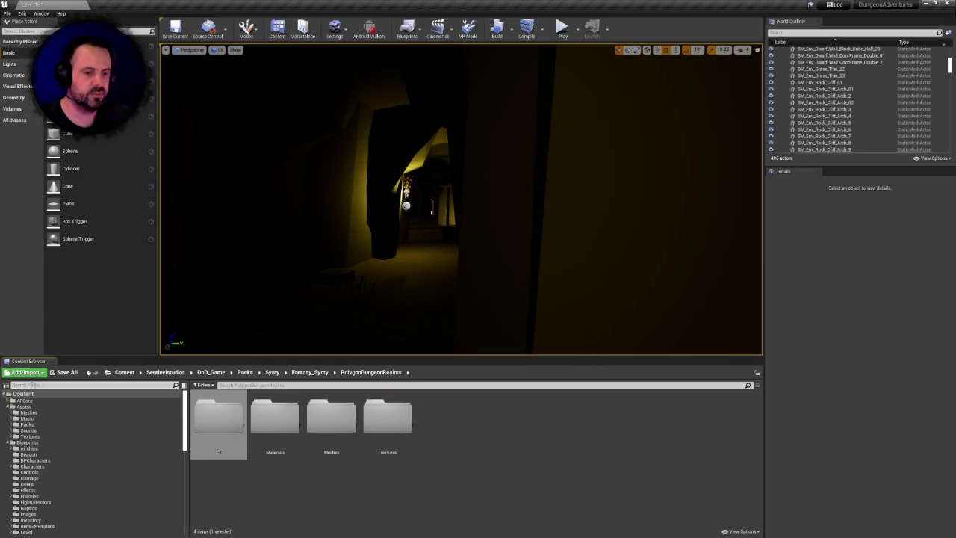
left_click(251, 385)
type("Dagger")
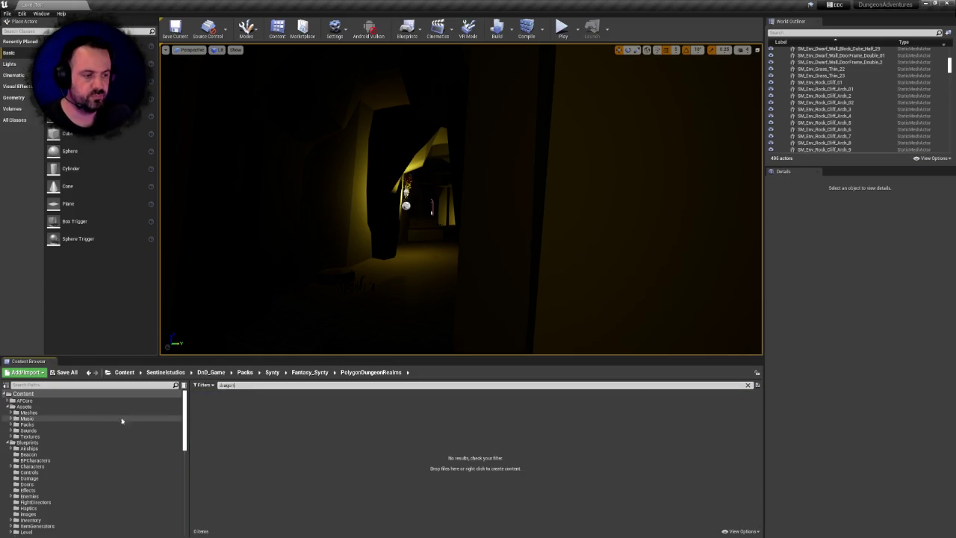
left_click(66, 393)
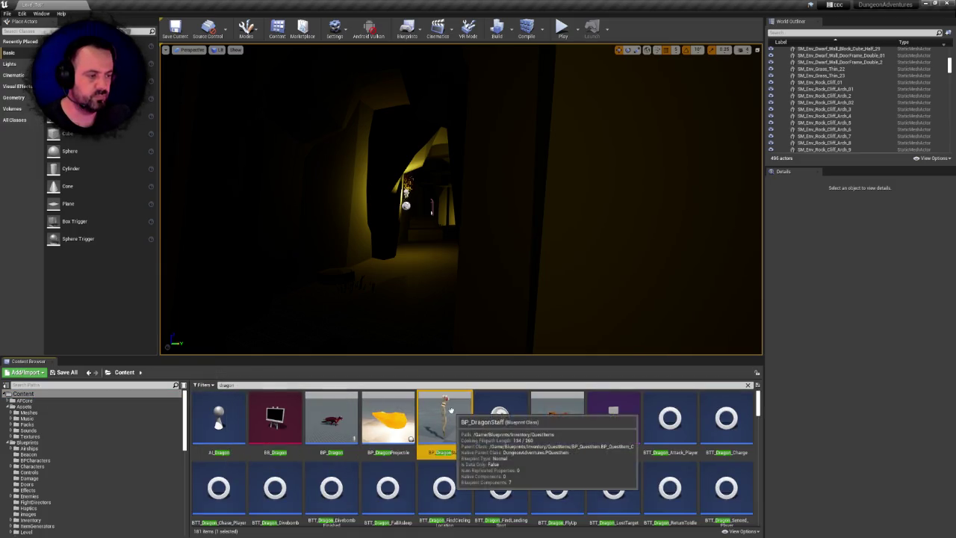
double_click(445, 422)
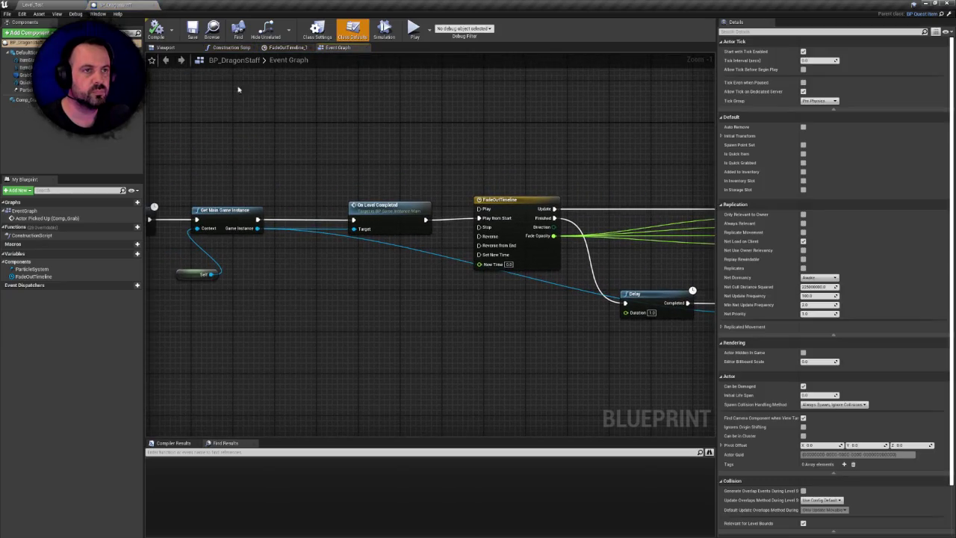
- Set the staff's ParticleSystem template to FX_Fire_Tiny, save, and close the blueprint
left_click(165, 47)
scroll("up", 3)
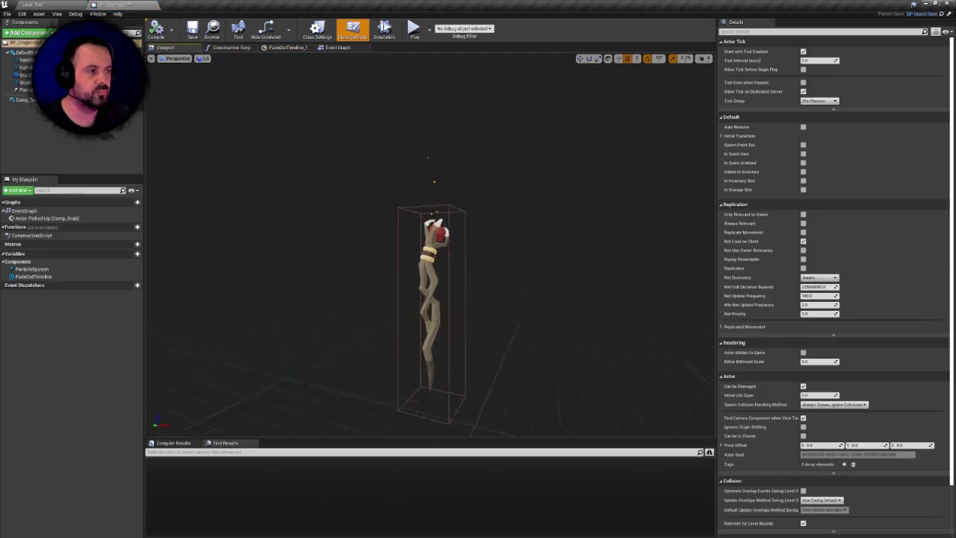
scroll("down", 3)
left_click(26, 89)
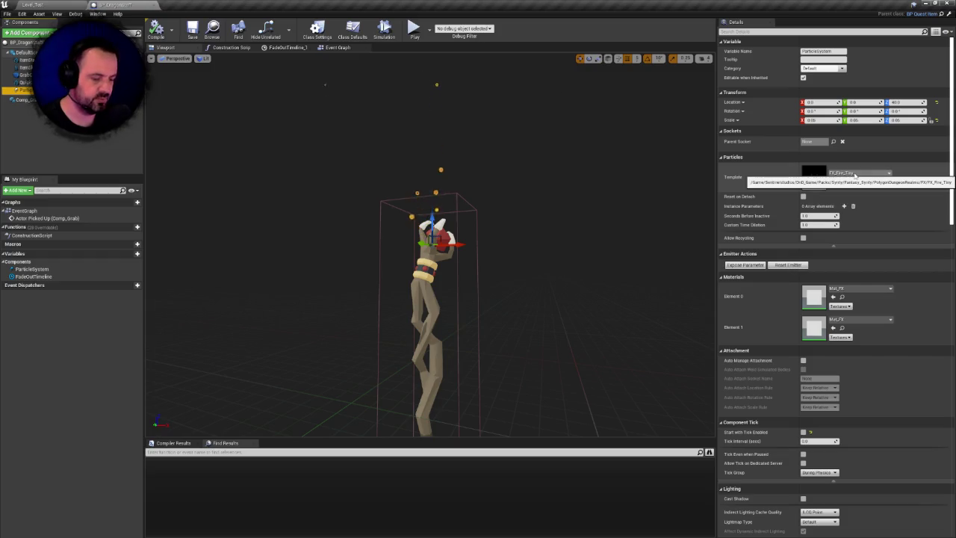
left_click(855, 174)
type("fx_fire")
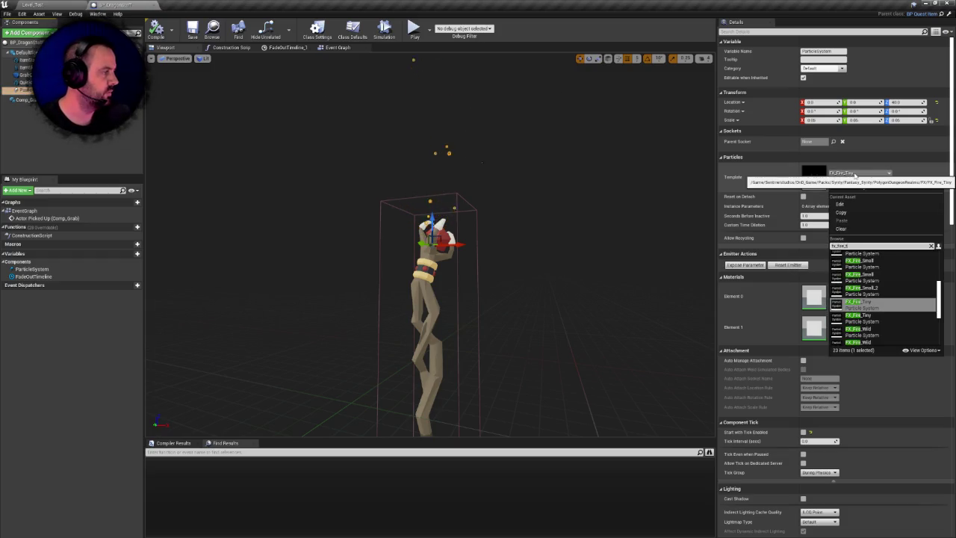
type("i")
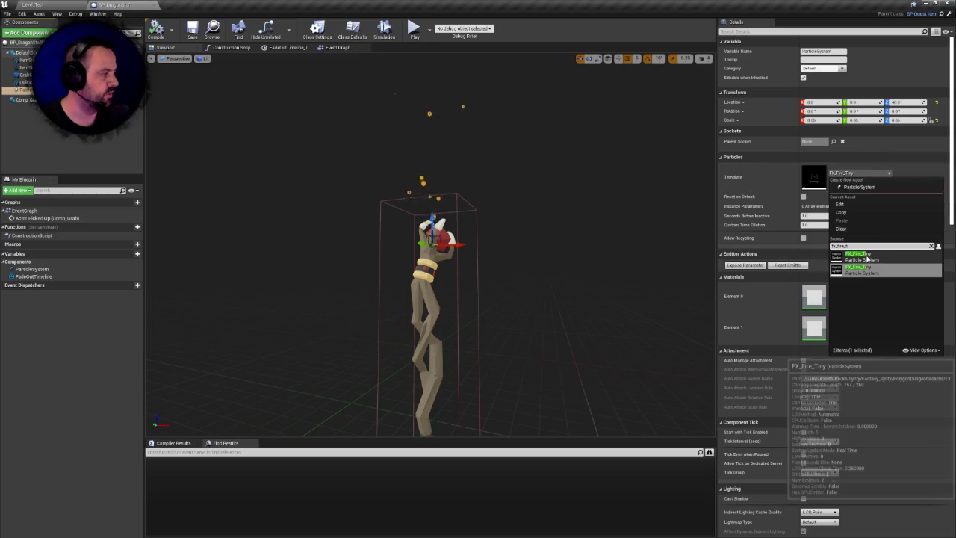
left_click(867, 259)
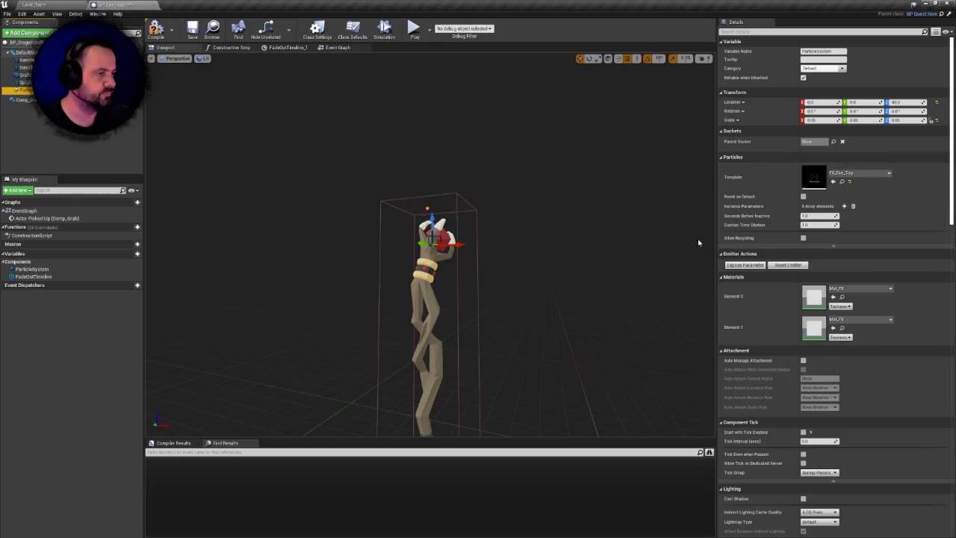
key("ctrl+s")
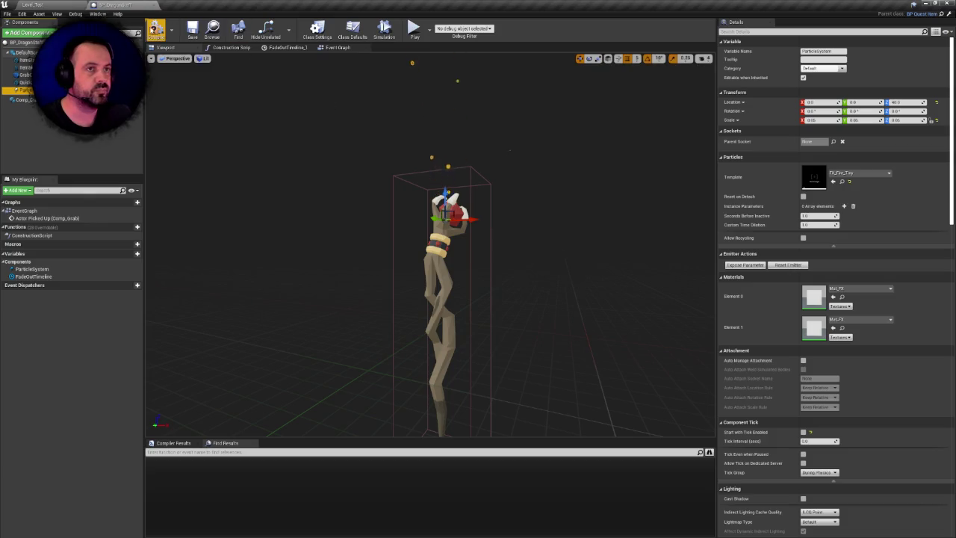
key("ctrl+s")
left_click(155, 6)
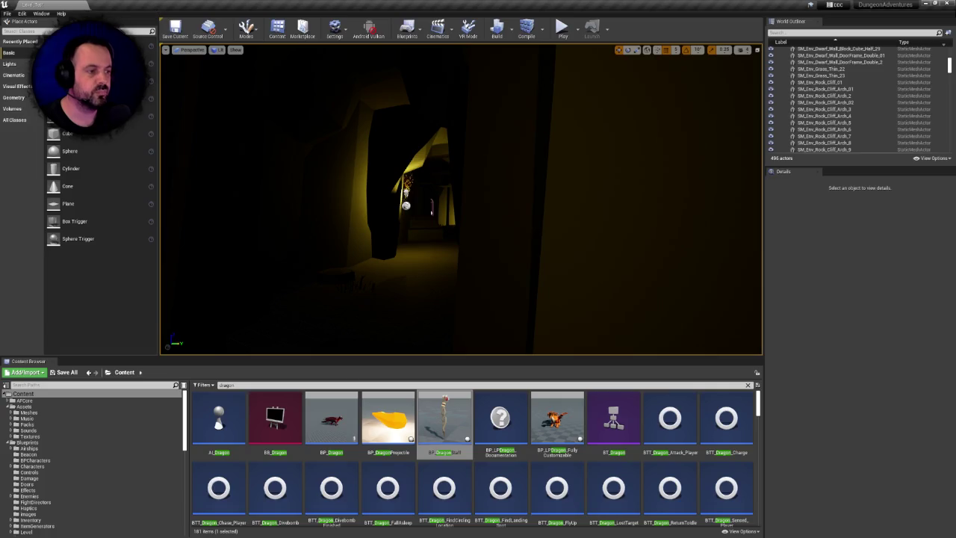
- Search all content for 'torch' and open BP_TorchLarge in the full Blueprint editor
type("torch")
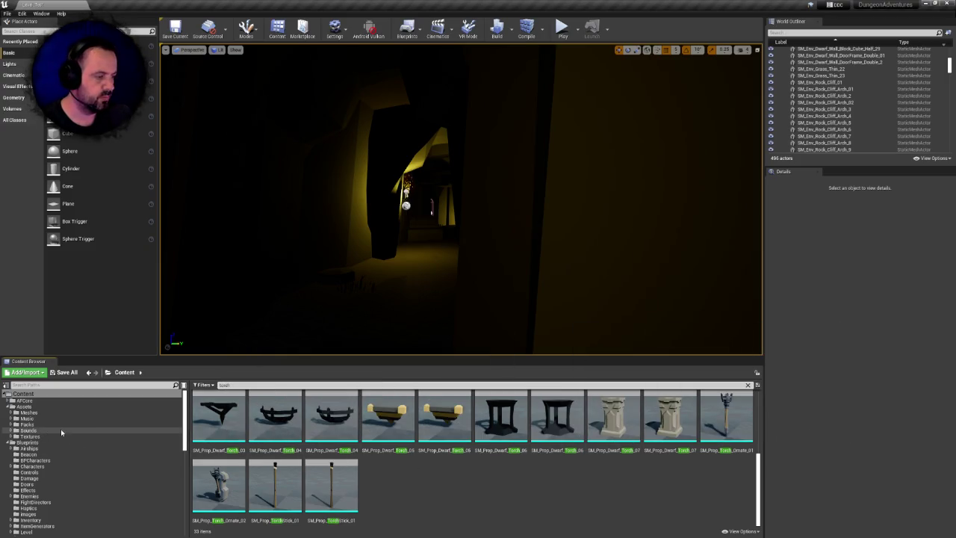
left_click(28, 400)
left_click(23, 394)
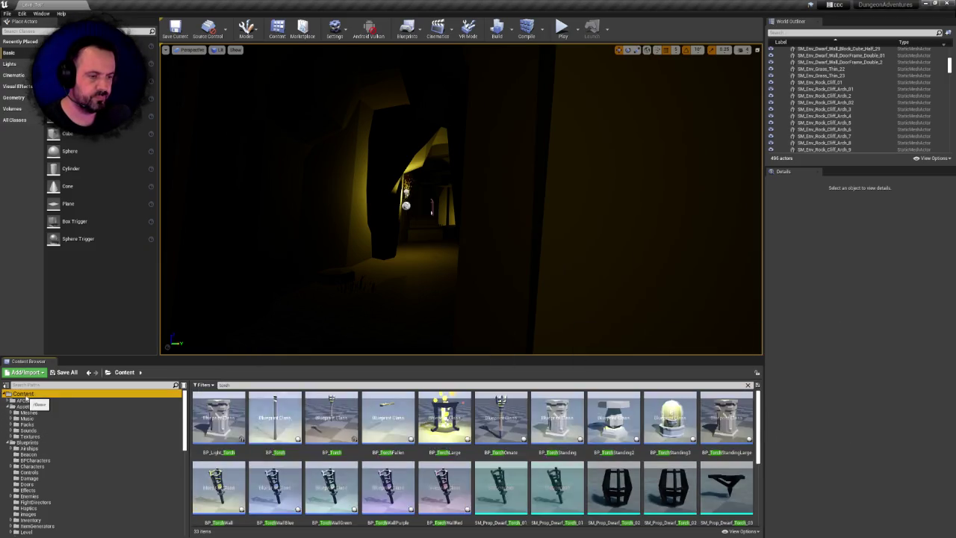
double_click(440, 413)
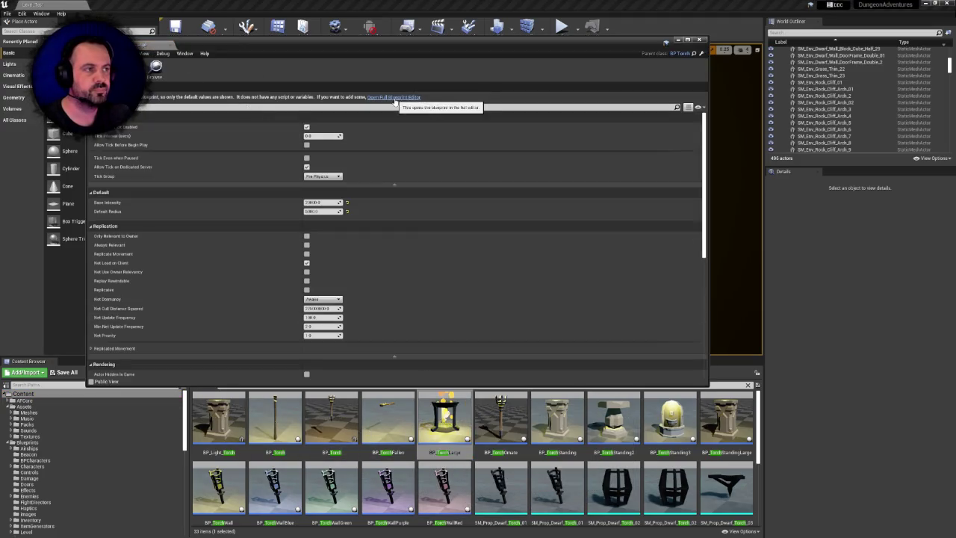
left_click(394, 97)
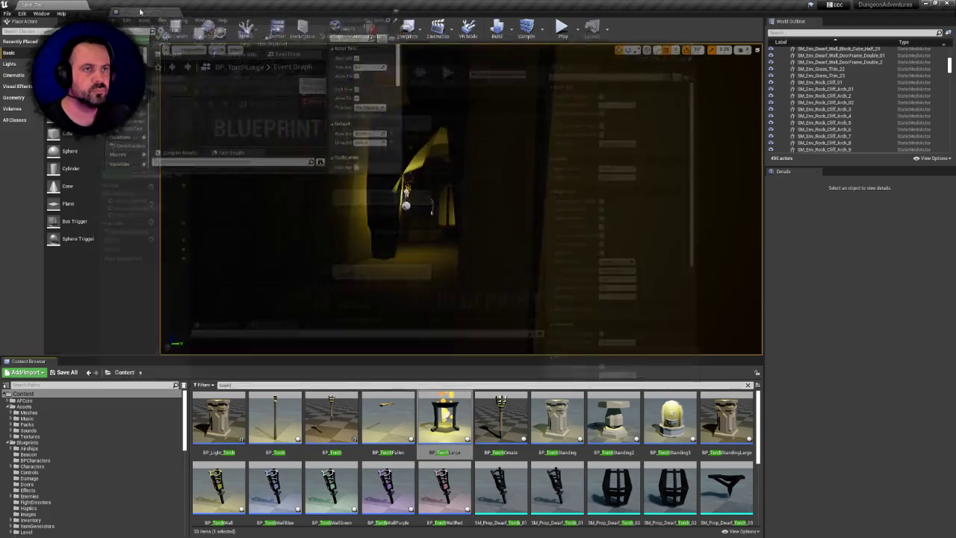
left_click(171, 47)
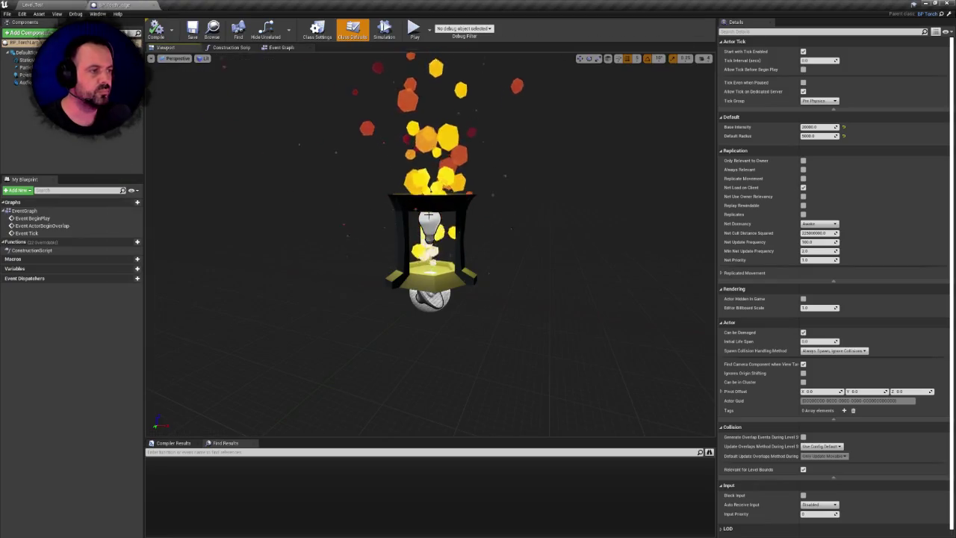
- Set the torch's ParticleSystem template to the project's FX_Fire_Hell
left_click(26, 68)
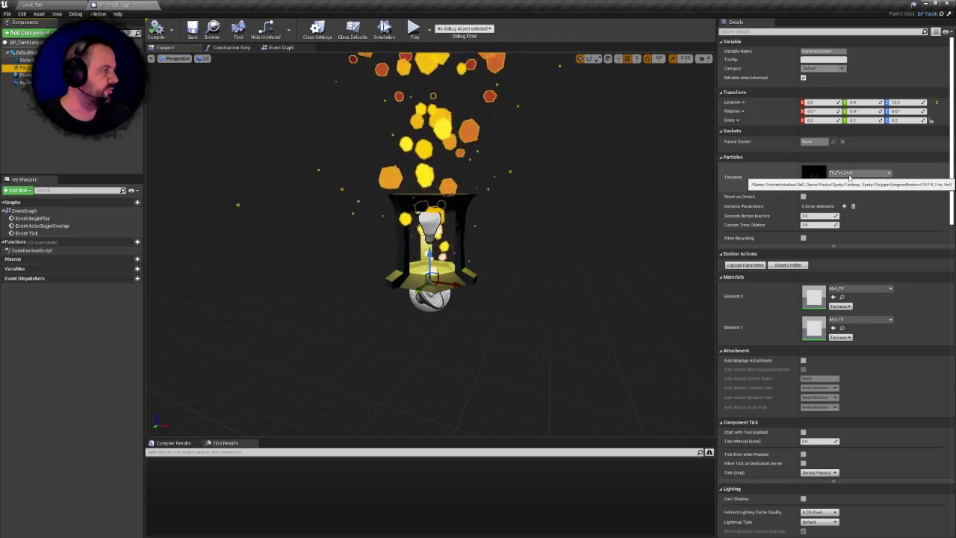
left_click(849, 176)
type("fx_fire_hge")
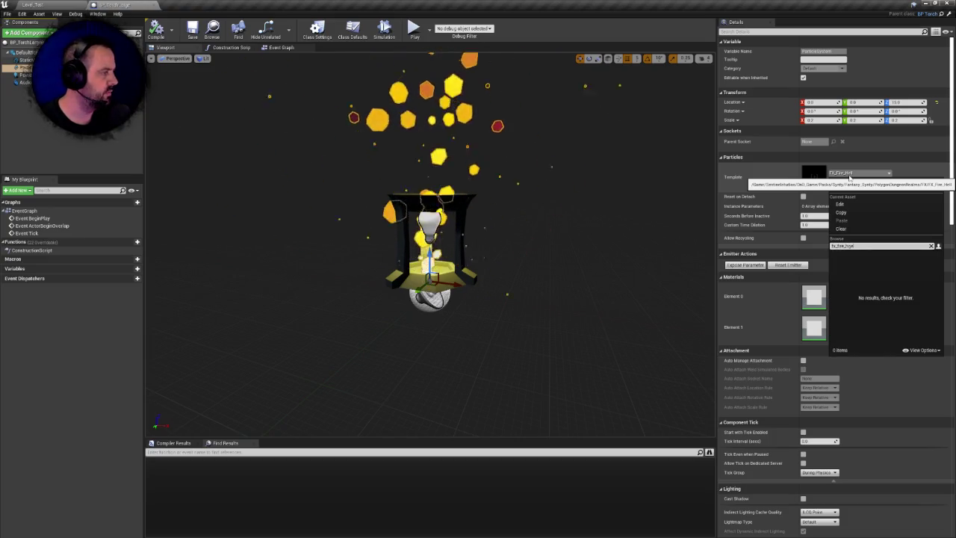
type("ll")
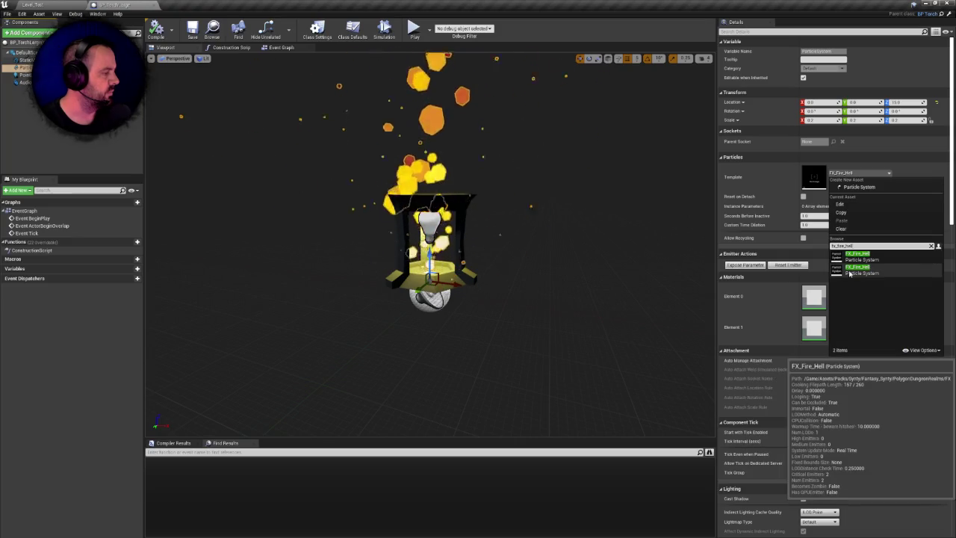
left_click(849, 273)
scroll("up", 3)
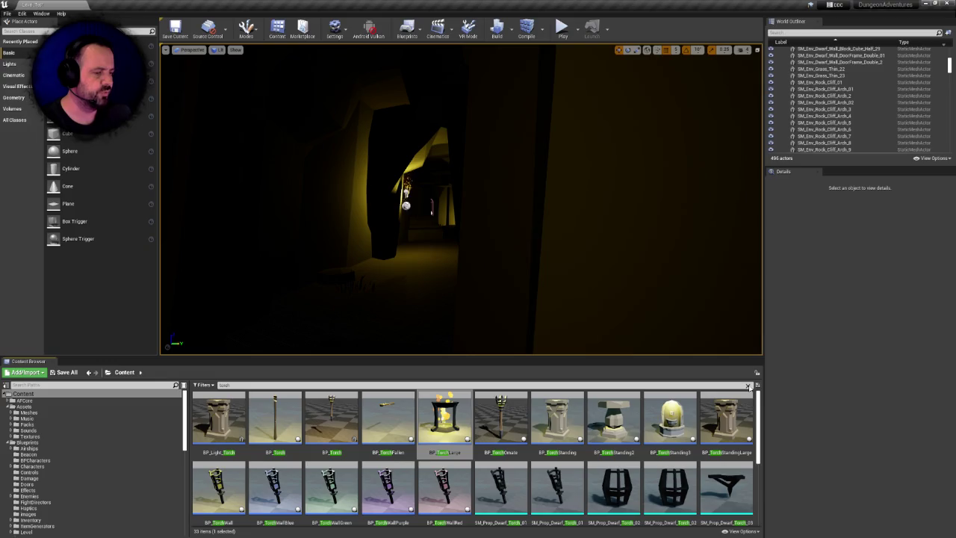
- Clear the search, open PolygonDungeonRealms, and attempt to delete its FX folder
left_click(748, 386)
left_click_drag(186, 418, 194, 463)
scroll("down", 3)
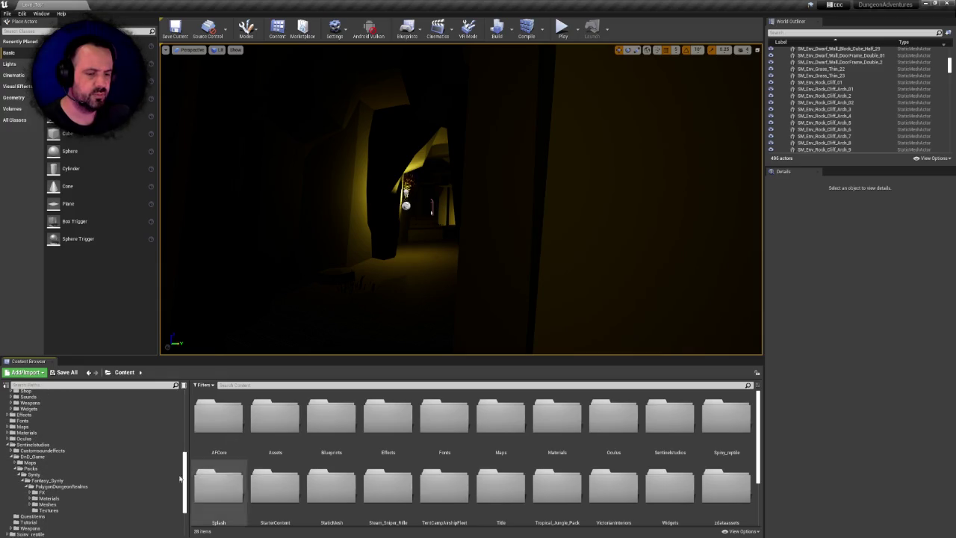
left_click(50, 487)
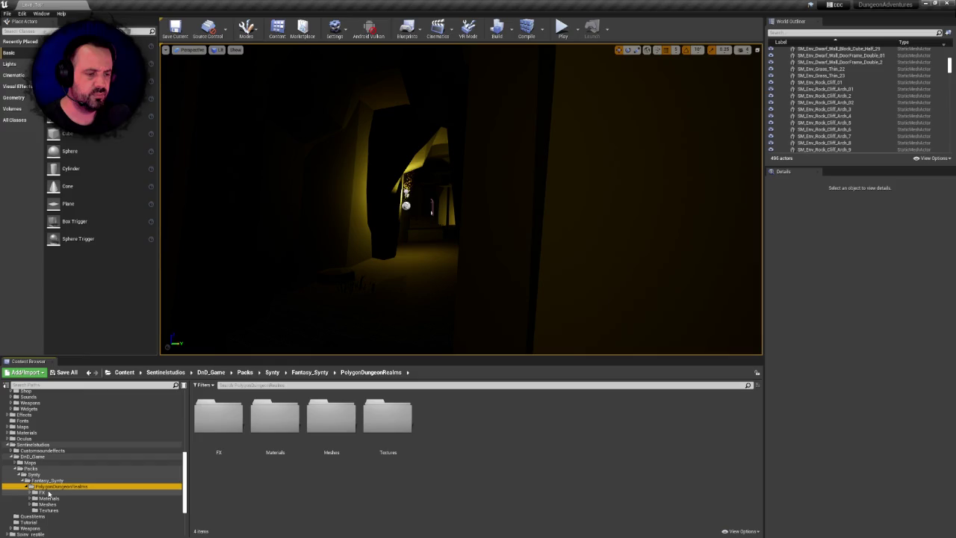
left_click(210, 432)
key("Delete")
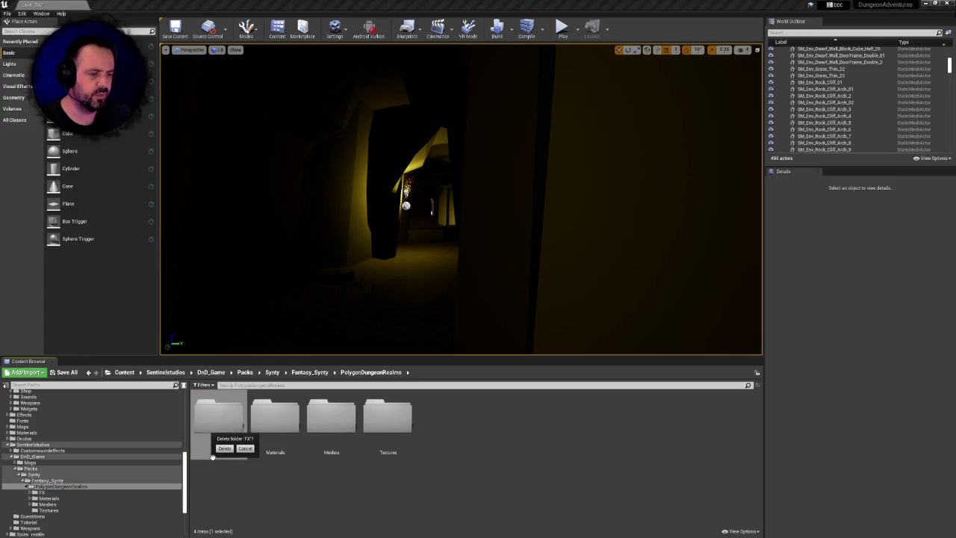
left_click(224, 448)
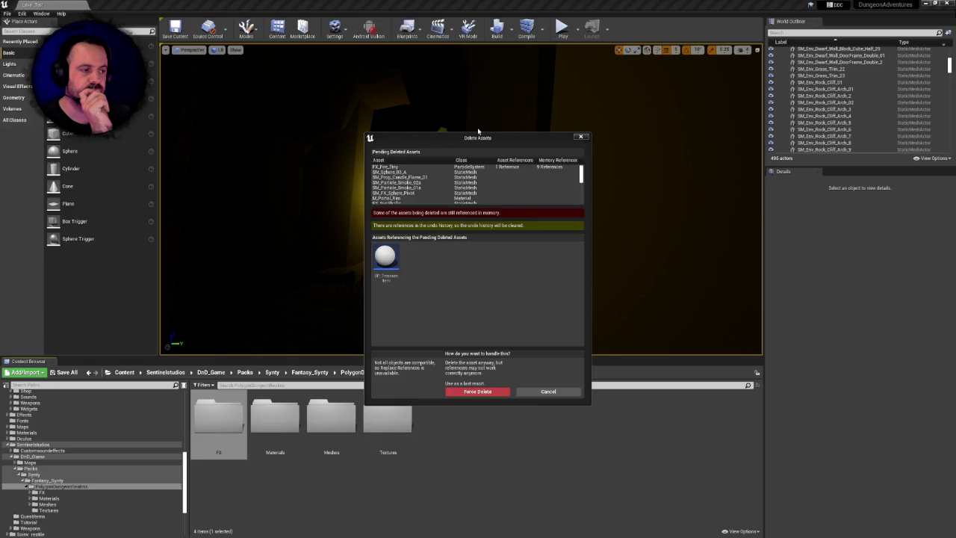
- Cancel the deletion since BP_TreasureItem still references FX_Fire_Tiny, and return to Content
mouse_move(389, 266)
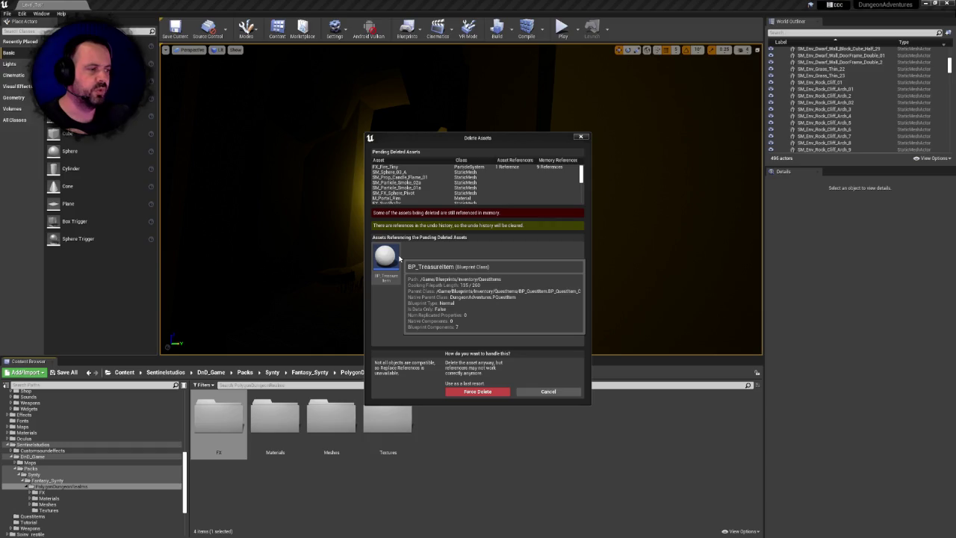
left_click(548, 392)
scroll("up", 3)
scroll("up", 3)
left_click(22, 393)
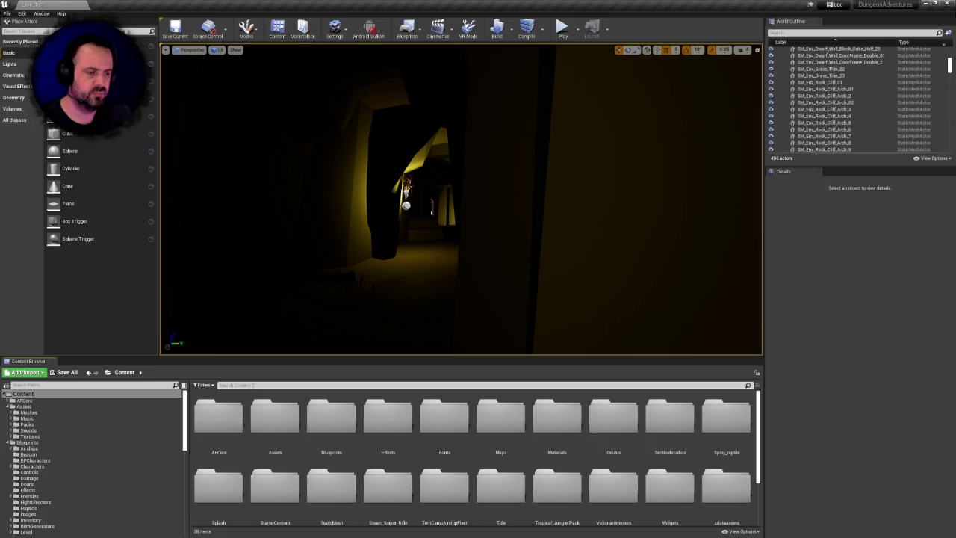
- Open BP_TreasureItem, set its particle template to FX_Fire_Tiny, compile, save, and close it
type("treas")
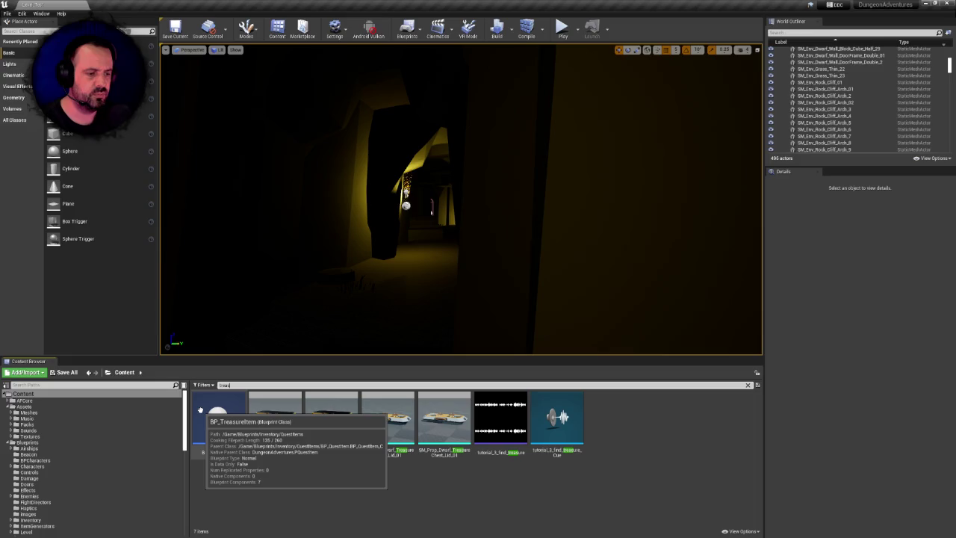
double_click(200, 410)
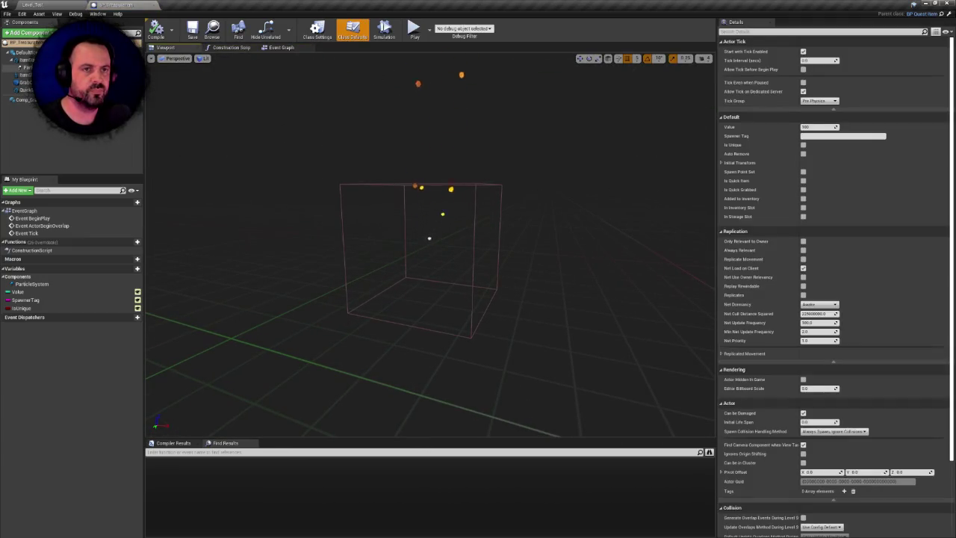
left_click(28, 67)
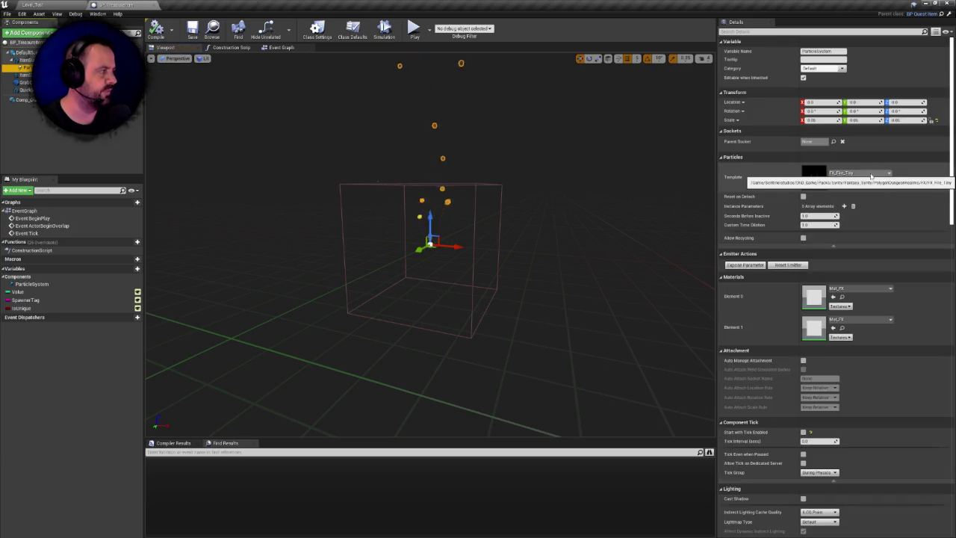
left_click(871, 176)
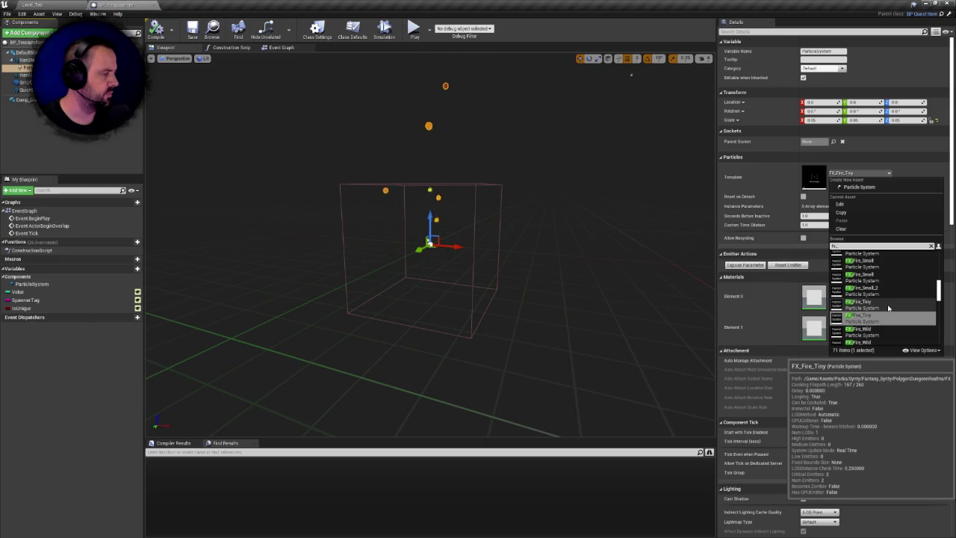
left_click(888, 306)
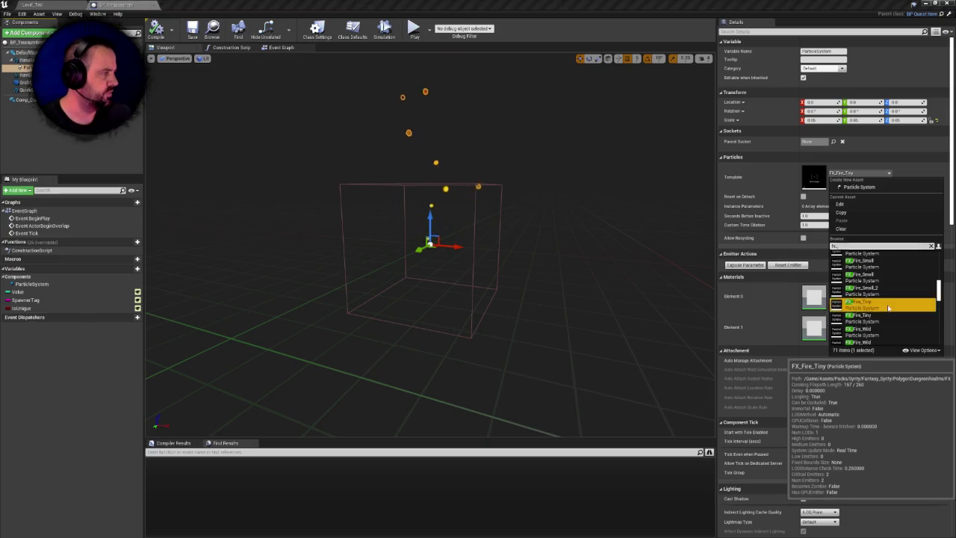
key("ctrl+s")
left_click(154, 37)
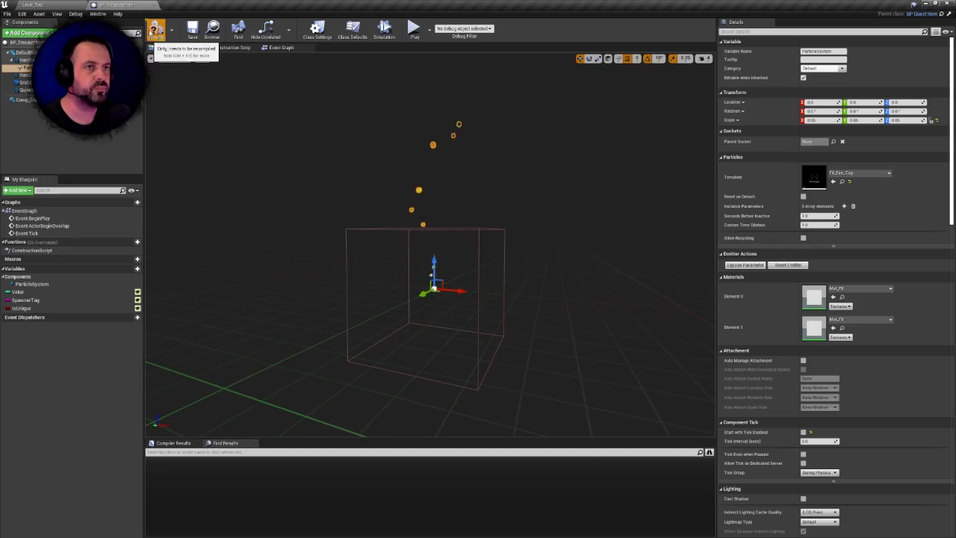
left_click(137, 4)
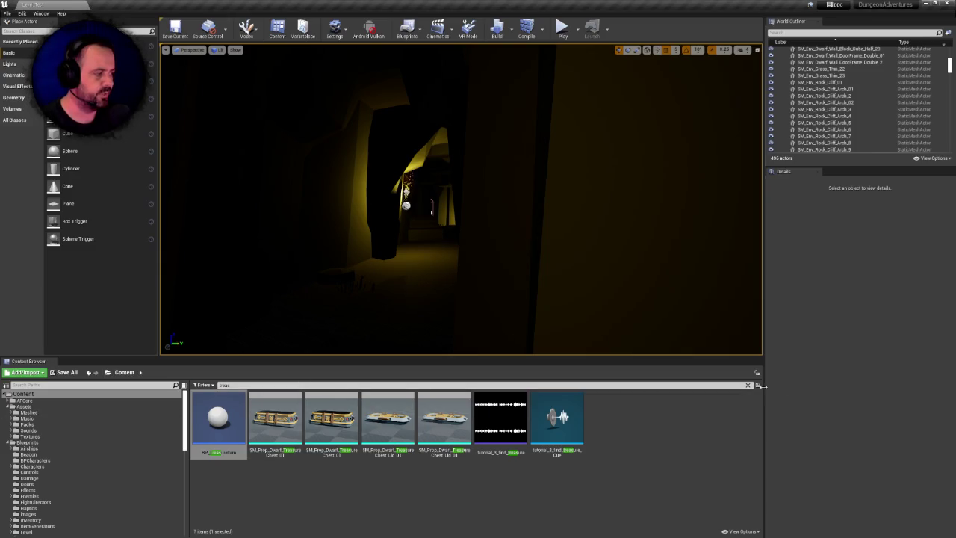
- Clear the search, open PolygonDungeonRealms, and delete its FX folder, confirming both prompts
left_click(750, 387)
scroll("down", 3)
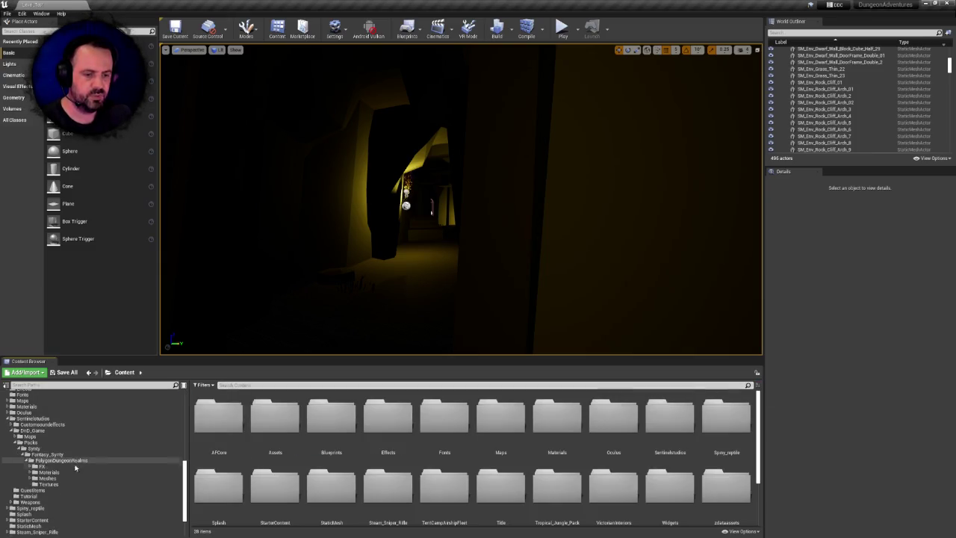
left_click(56, 460)
left_click(218, 422)
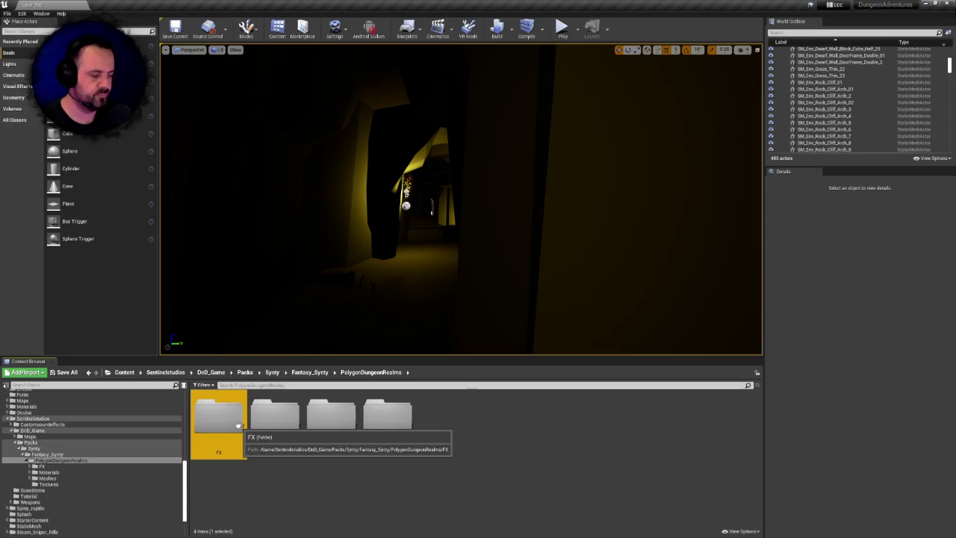
key("Delete")
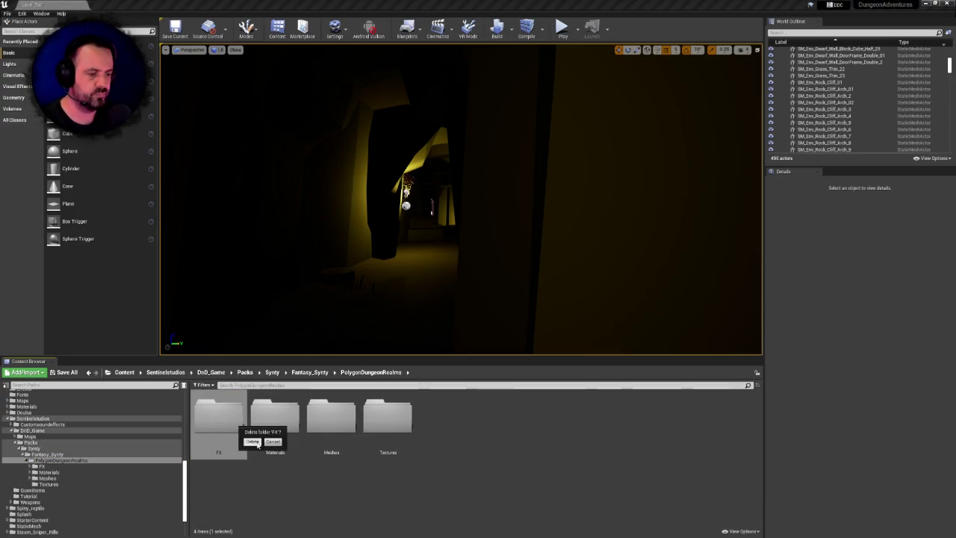
left_click(253, 441)
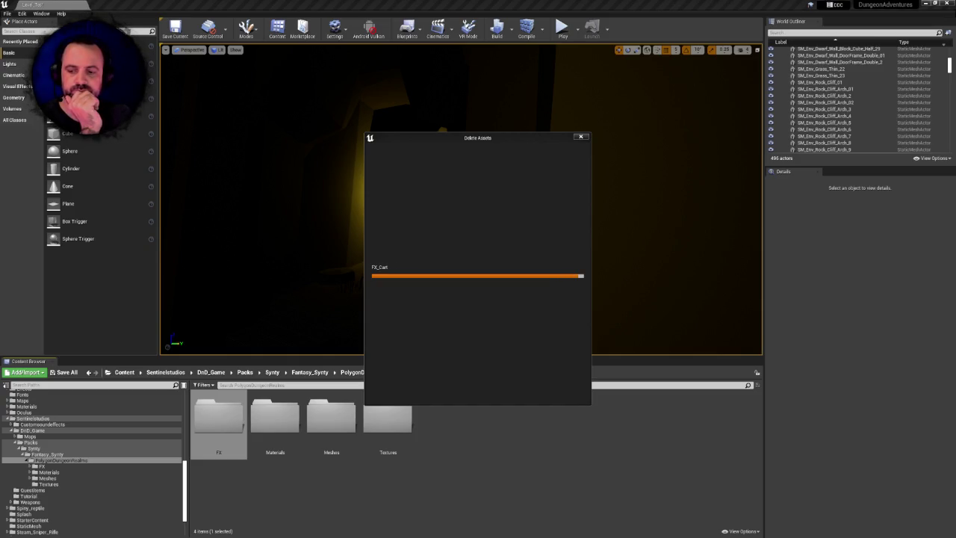
left_click(448, 390)
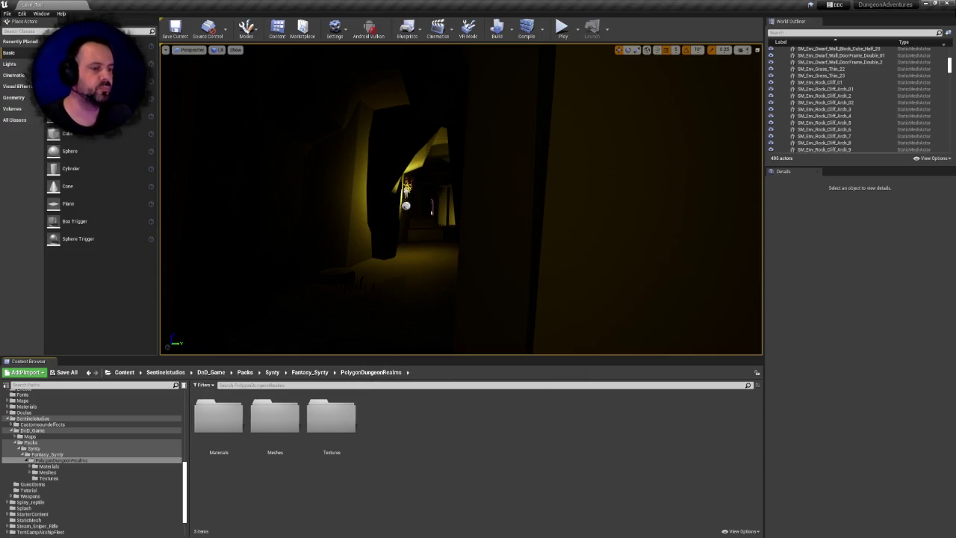
- Review the Buildings, Weapons and Vehicles subfolders inside the pack's Meshes folder
double_click(302, 423)
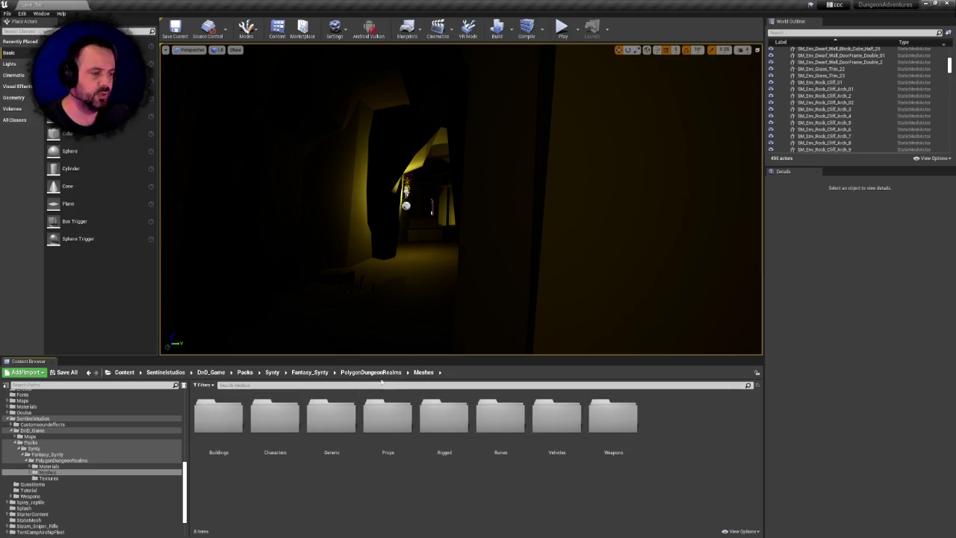
double_click(218, 416)
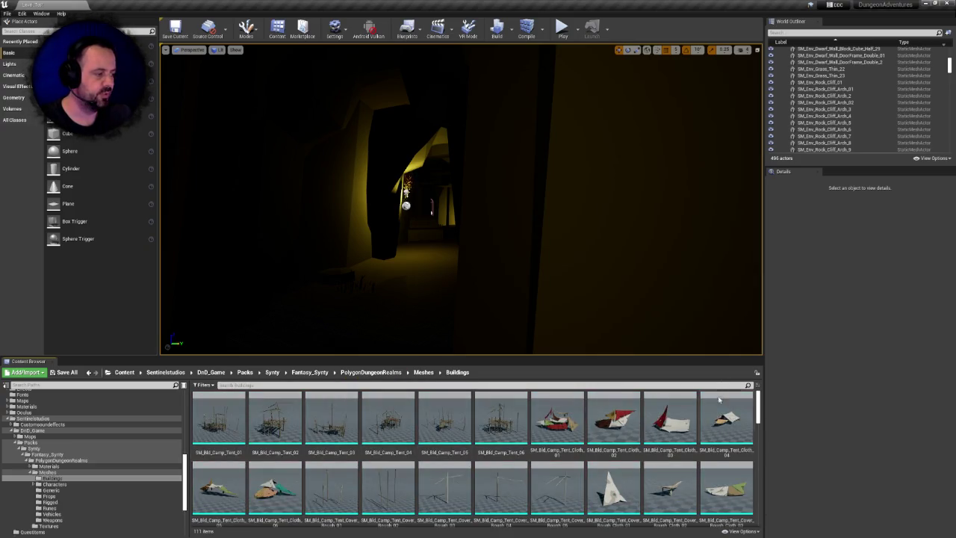
left_click(424, 372)
double_click(590, 424)
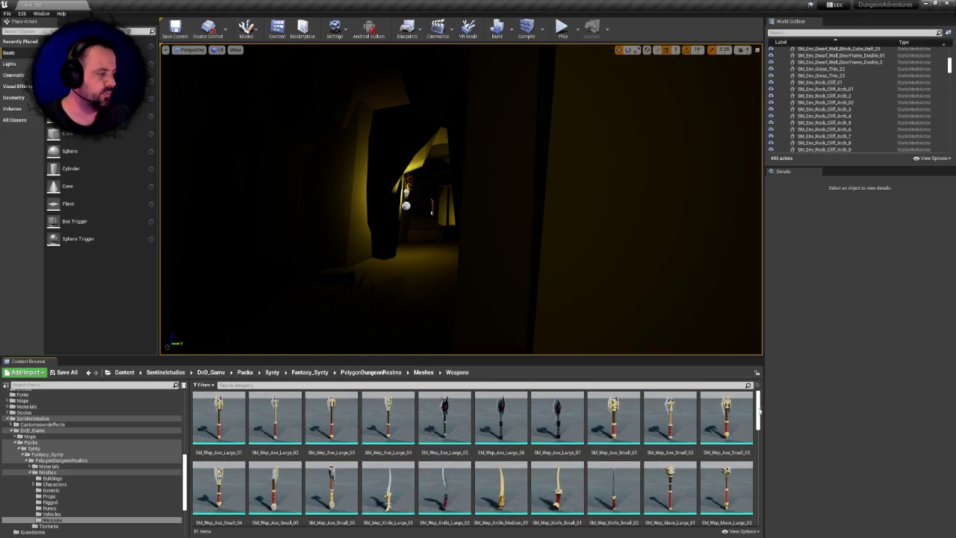
left_click_drag(759, 411, 743, 497)
scroll("up", 3)
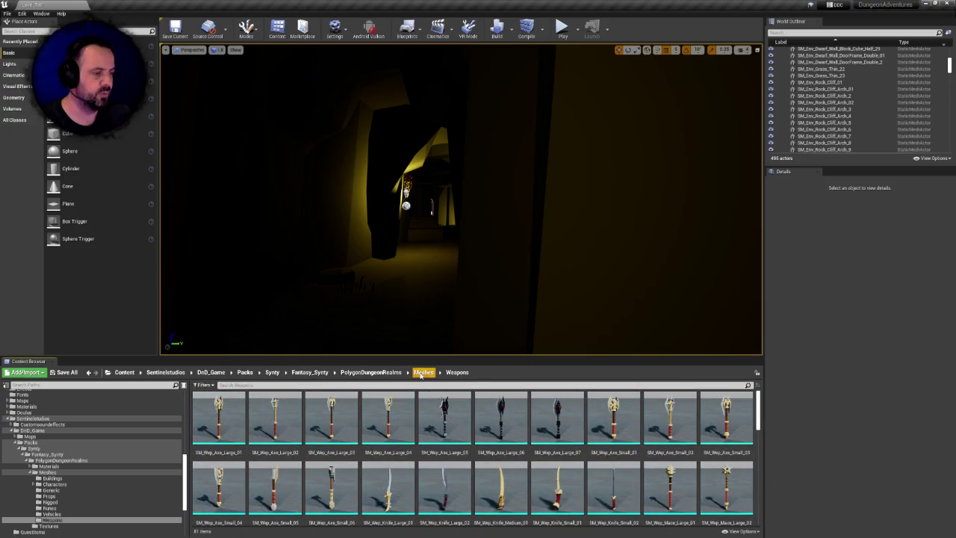
left_click(423, 372)
double_click(559, 420)
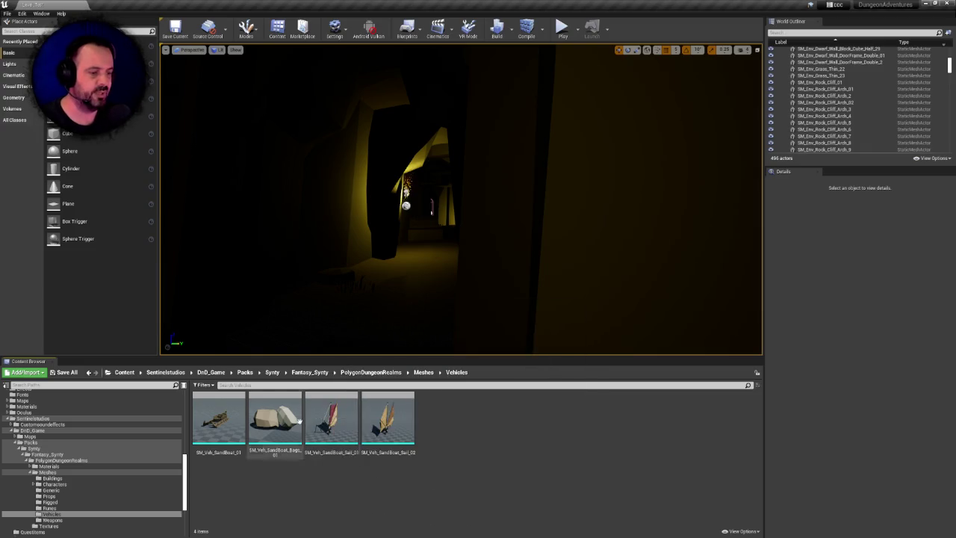
- Delete the Vehicles folder and its sand boat meshes from Meshes
mouse_move(254, 414)
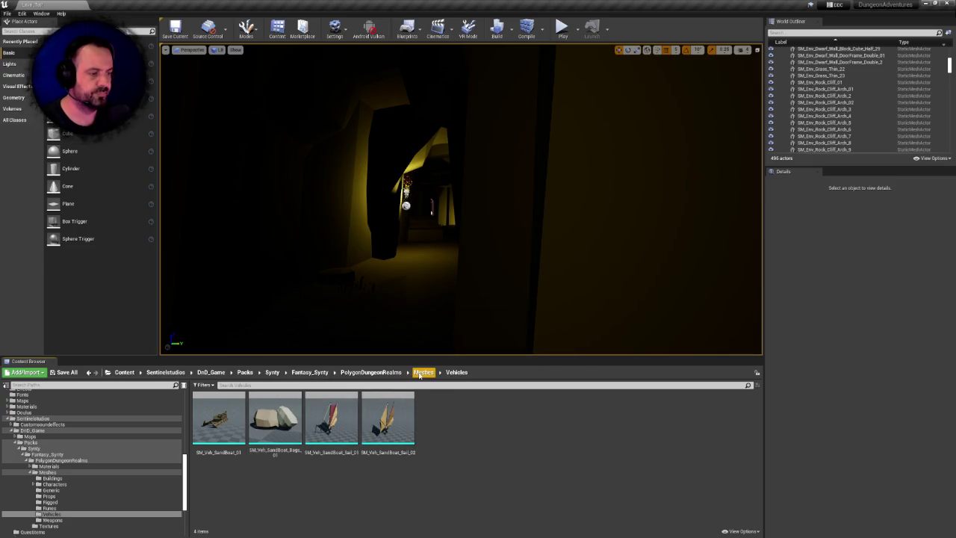
left_click(423, 372)
left_click(555, 413)
key("Delete")
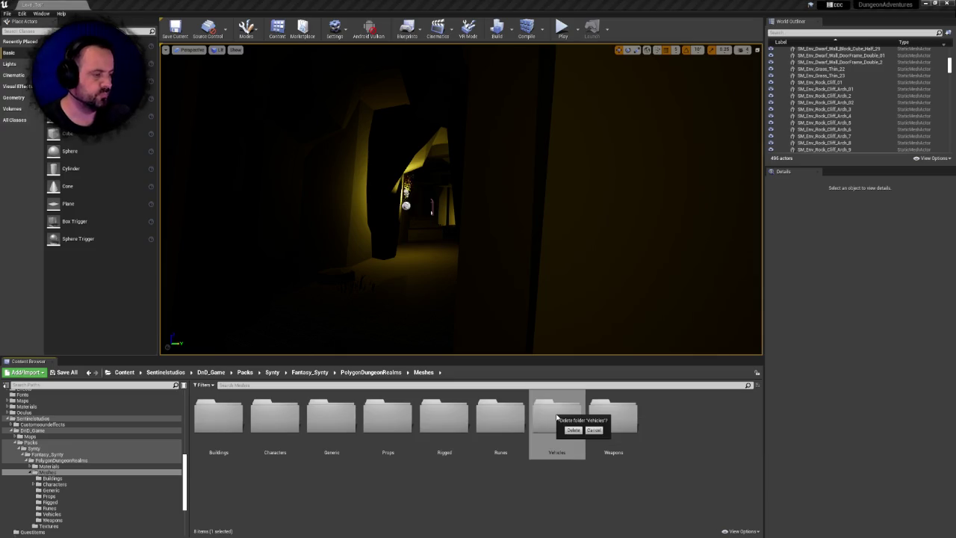
left_click(579, 429)
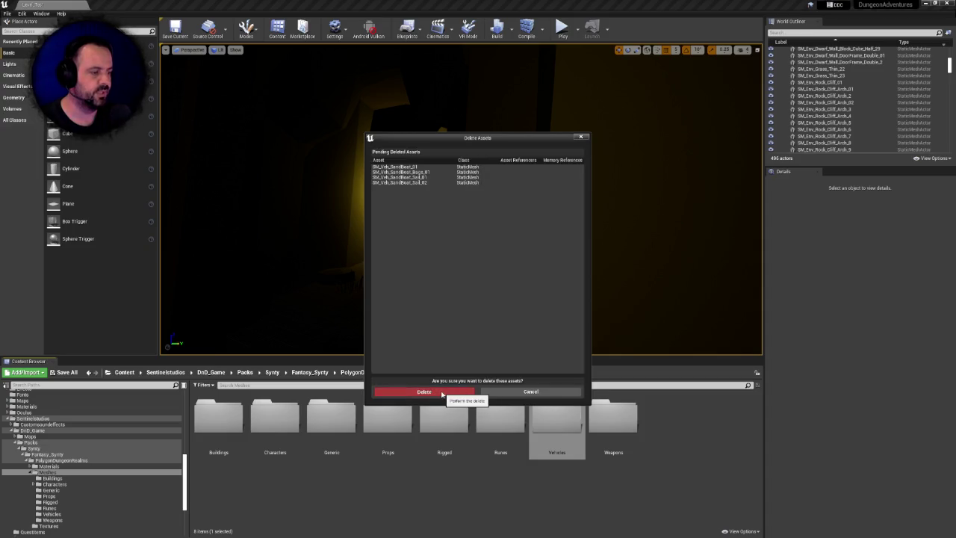
left_click(448, 393)
- Inspect the Runes and Rigged subfolders, then select the Rigged folder in Meshes
double_click(501, 425)
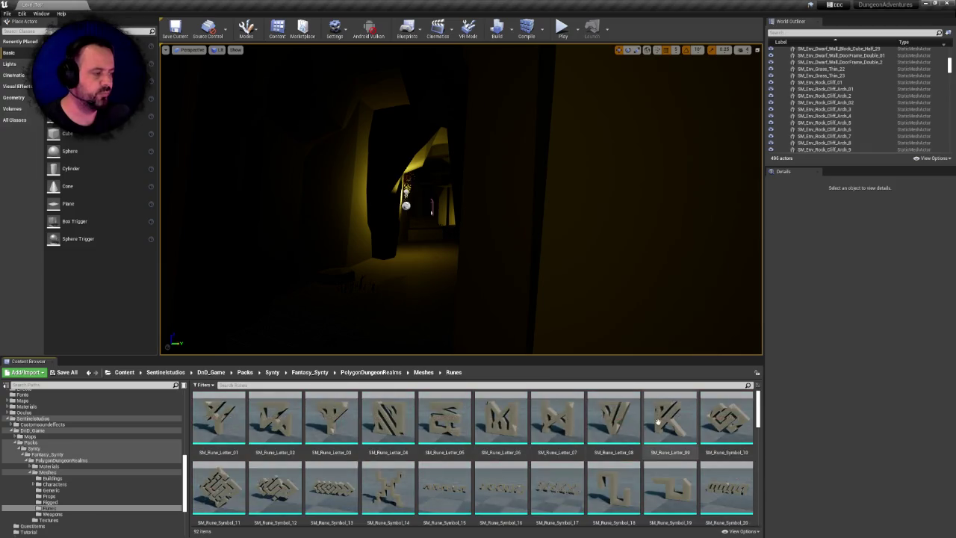
scroll("down", 3)
left_click(423, 372)
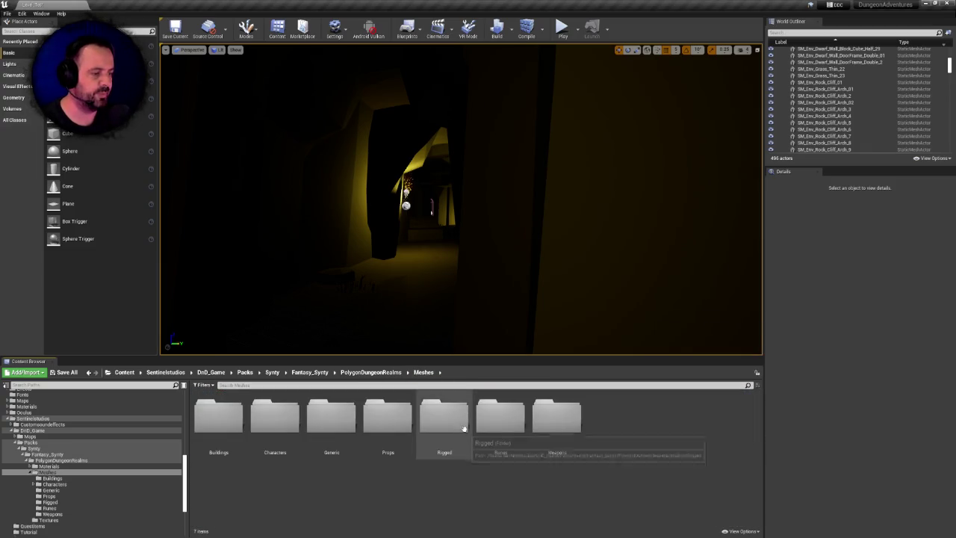
double_click(451, 420)
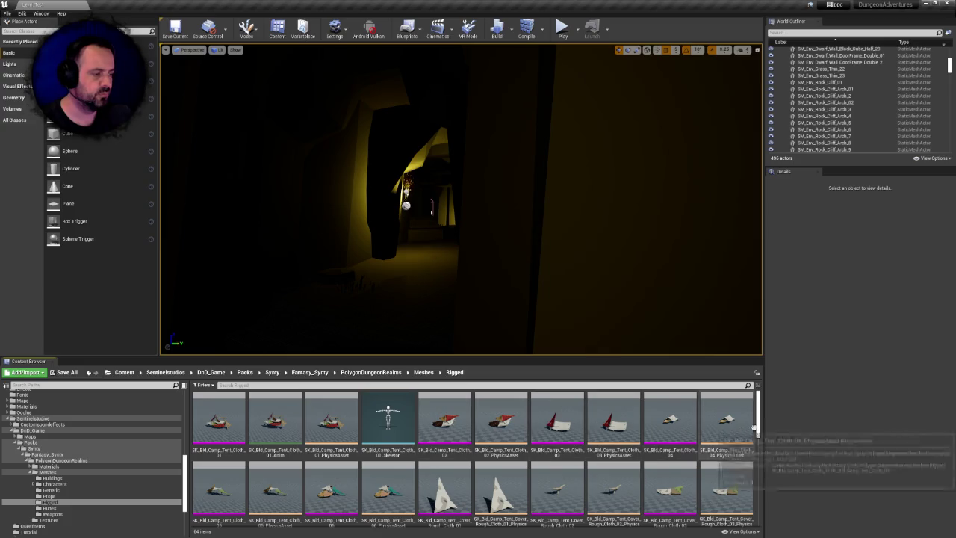
left_click_drag(759, 416, 759, 416)
left_click(423, 372)
left_click(453, 421)
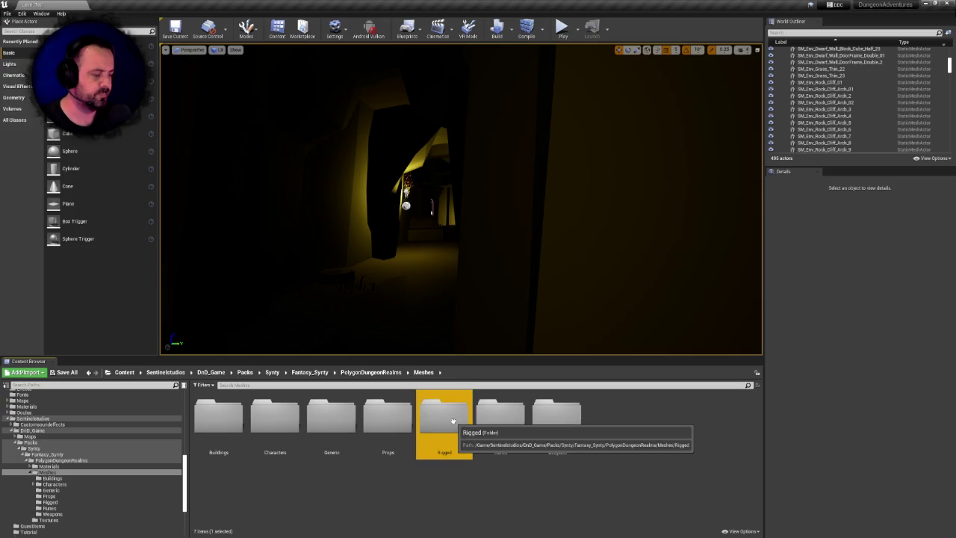
- Delete the Rigged folder's camp tent assets, then open the 25-item Characters folder
left_click(452, 420)
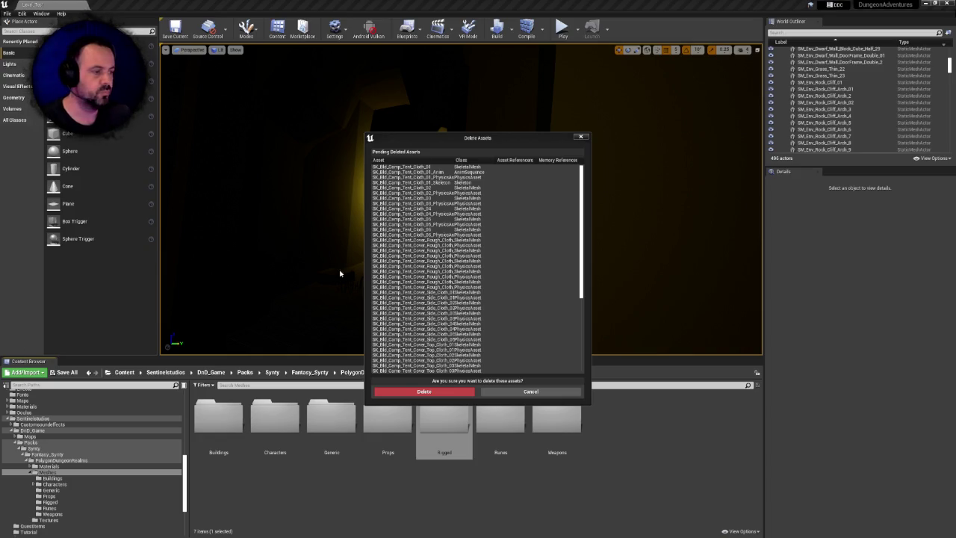
left_click(442, 393)
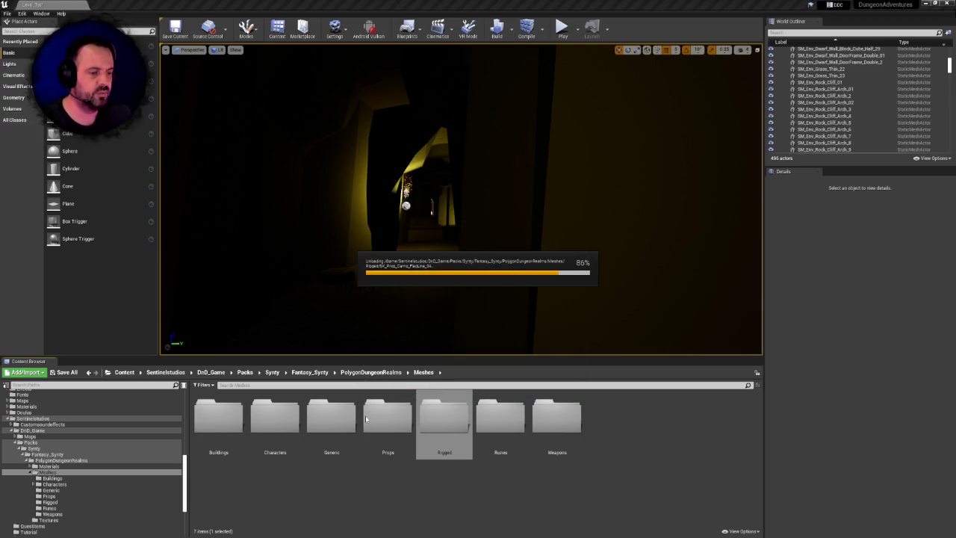
left_click(270, 423)
double_click(270, 423)
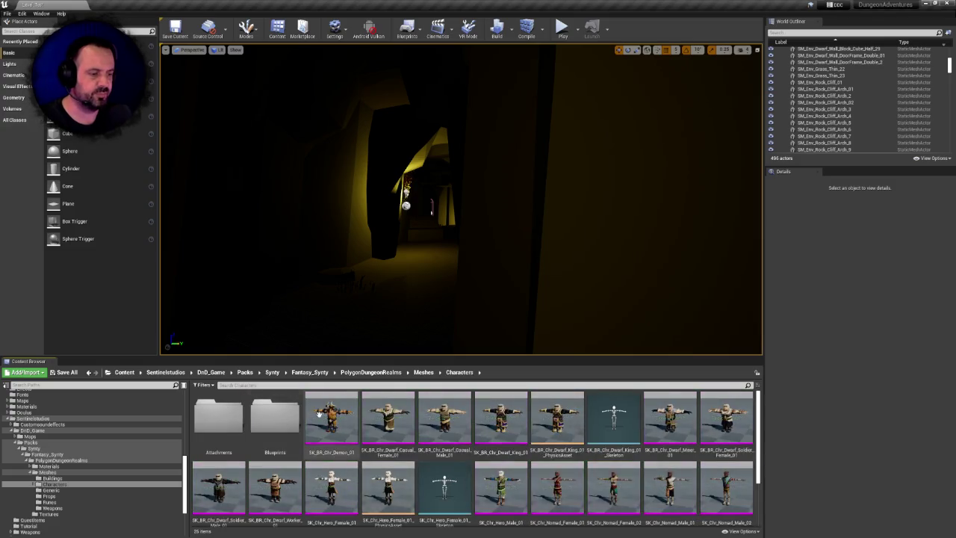
- Return to Meshes and delete the Characters folder, confirming the deletion
scroll("down", 3)
scroll("up", 3)
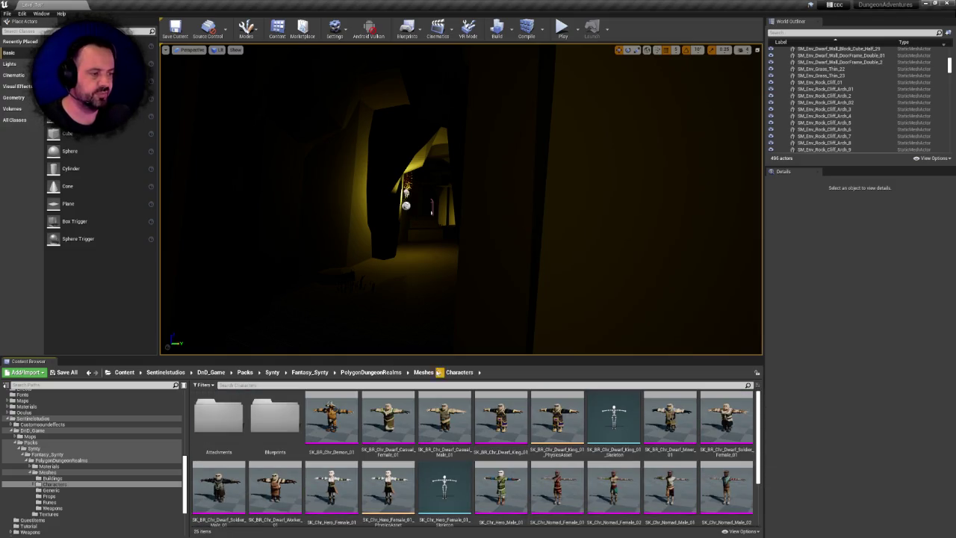
left_click(424, 372)
key("Delete")
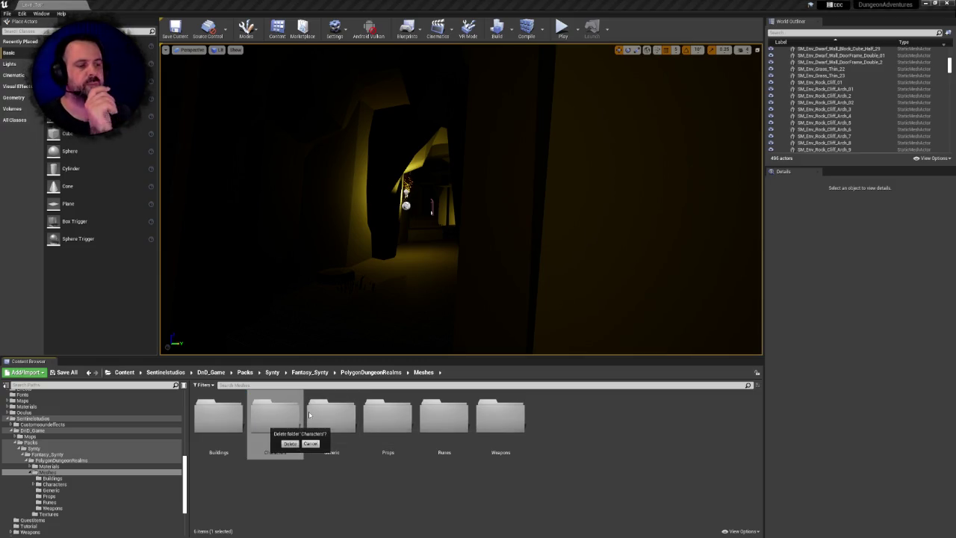
left_click(290, 444)
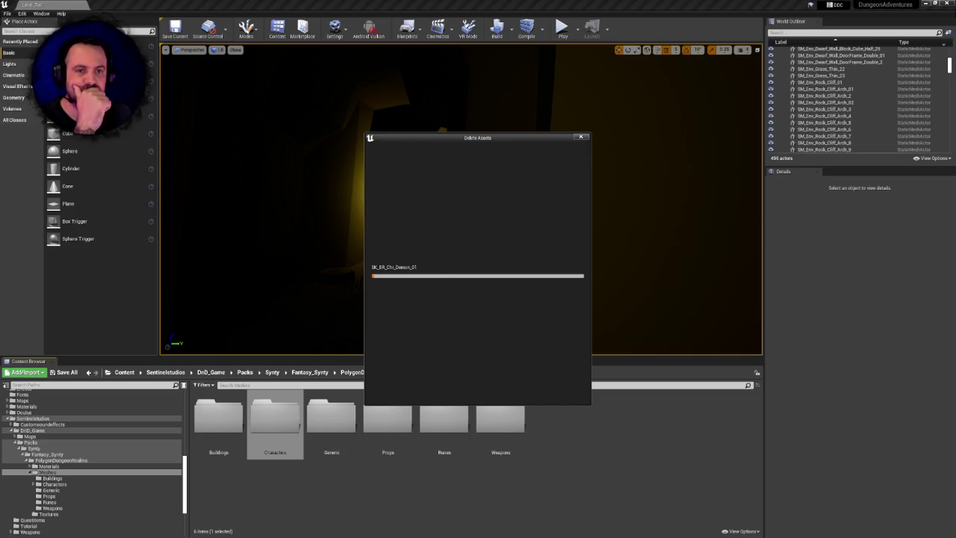
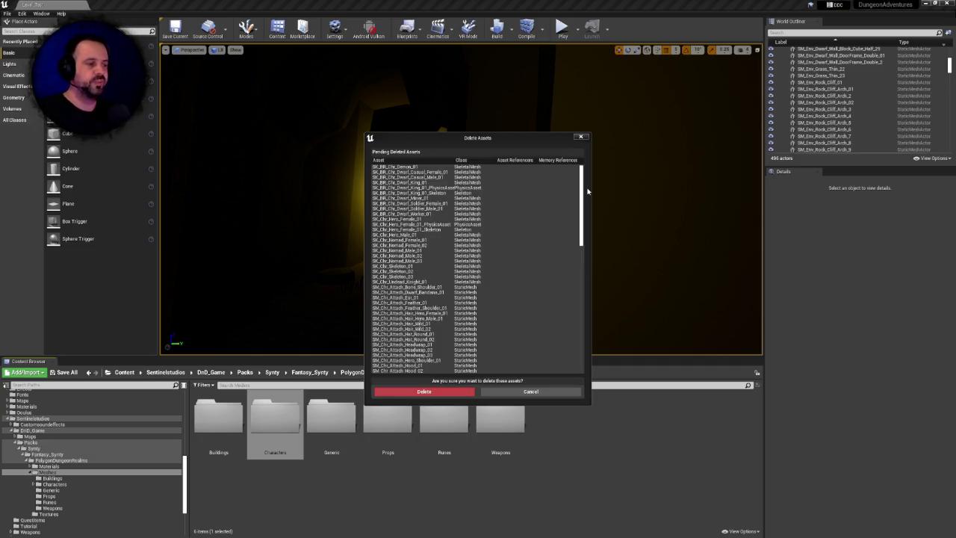
- Confirm deleting the listed character meshes, then browse into Characters > Blueprints
left_click(396, 391)
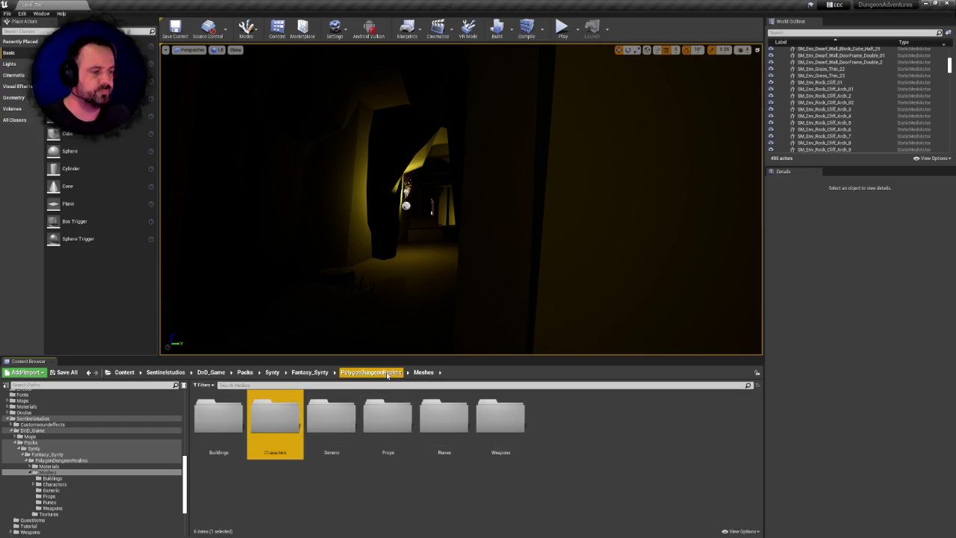
double_click(293, 423)
double_click(290, 422)
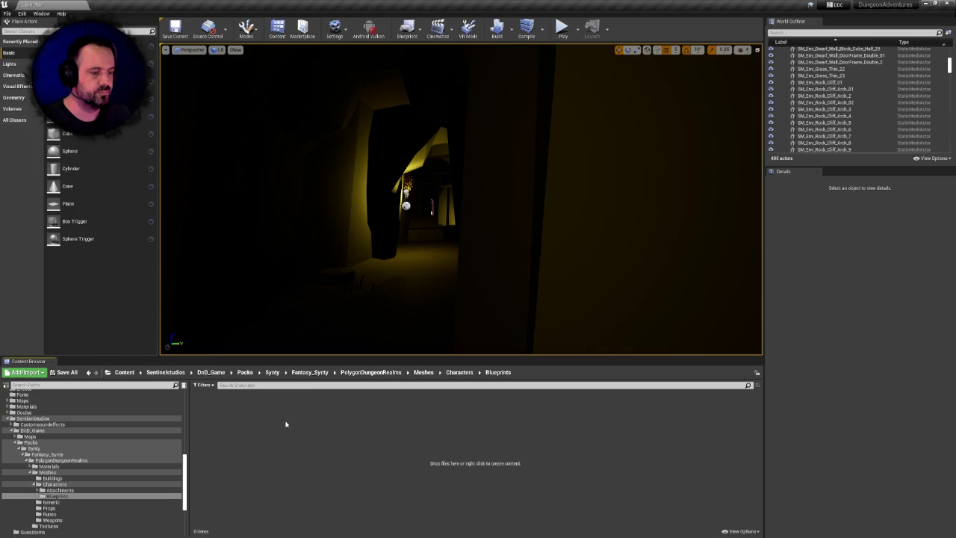
- Return to the Meshes folder and open the Generic folder to review its 21 assets
left_click(424, 372)
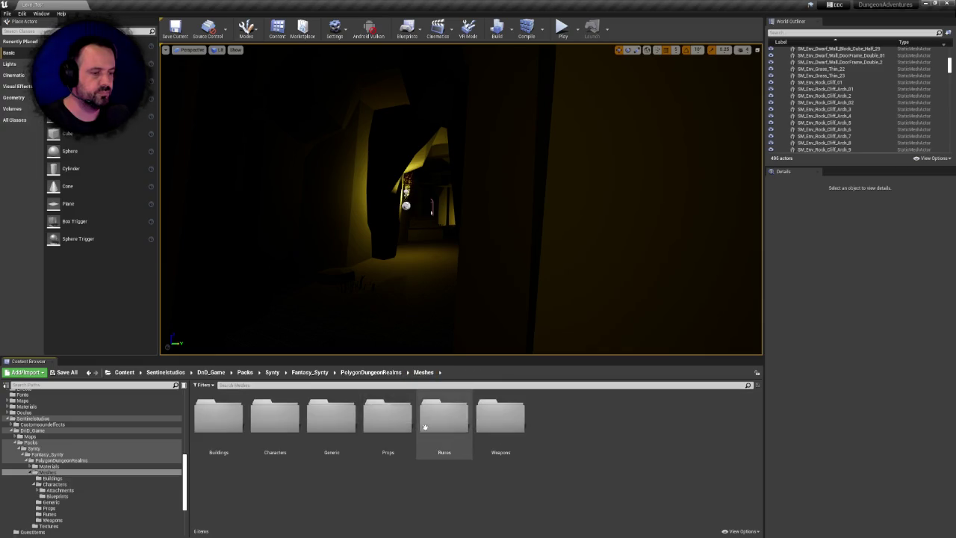
left_click(275, 422)
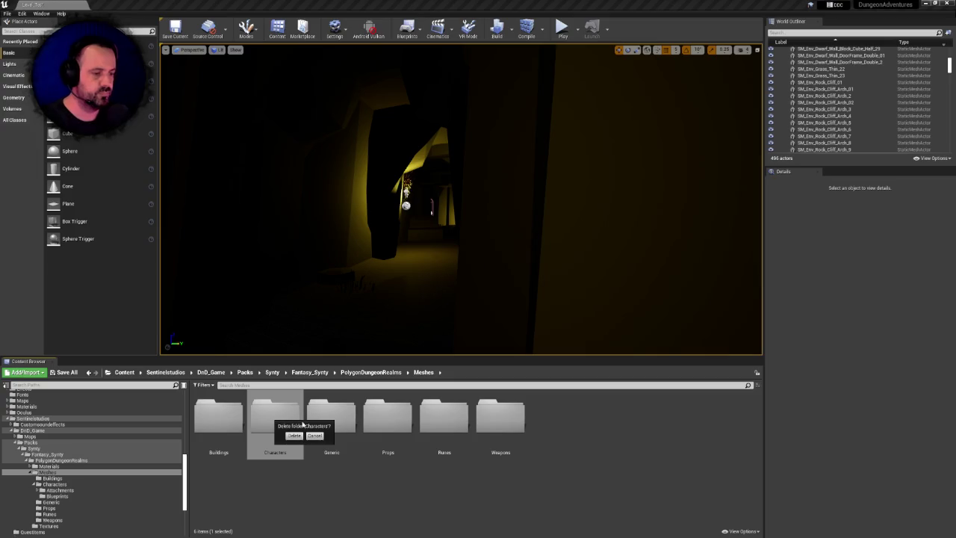
double_click(332, 418)
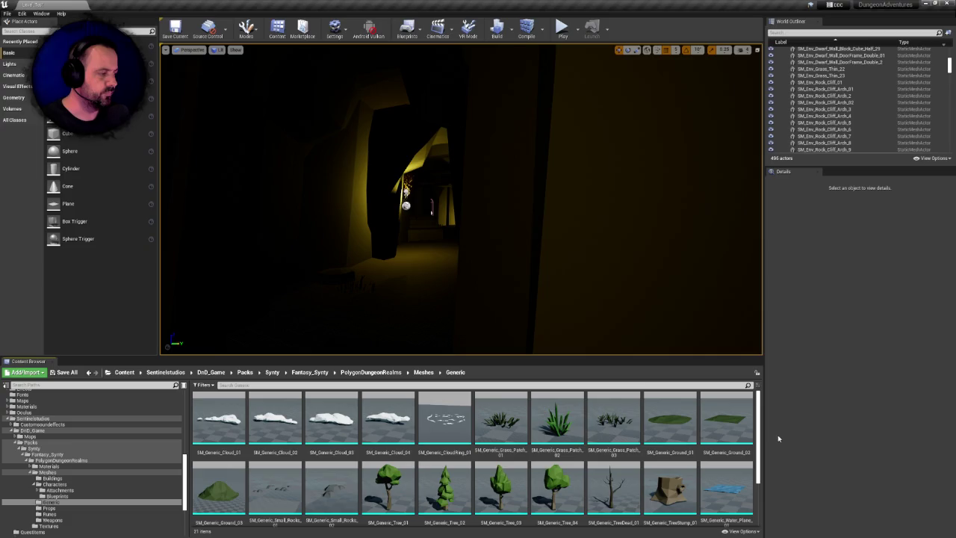
- Delete the Generic folder and confirm removal of all its listed static meshes
scroll("down", 3)
scroll("down", 3)
scroll("up", 3)
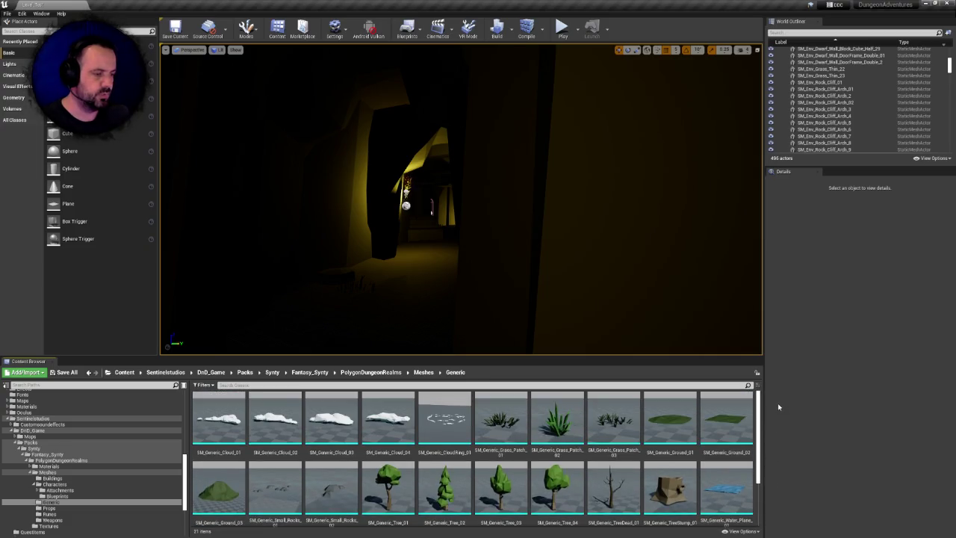
left_click(320, 418)
key("Delete")
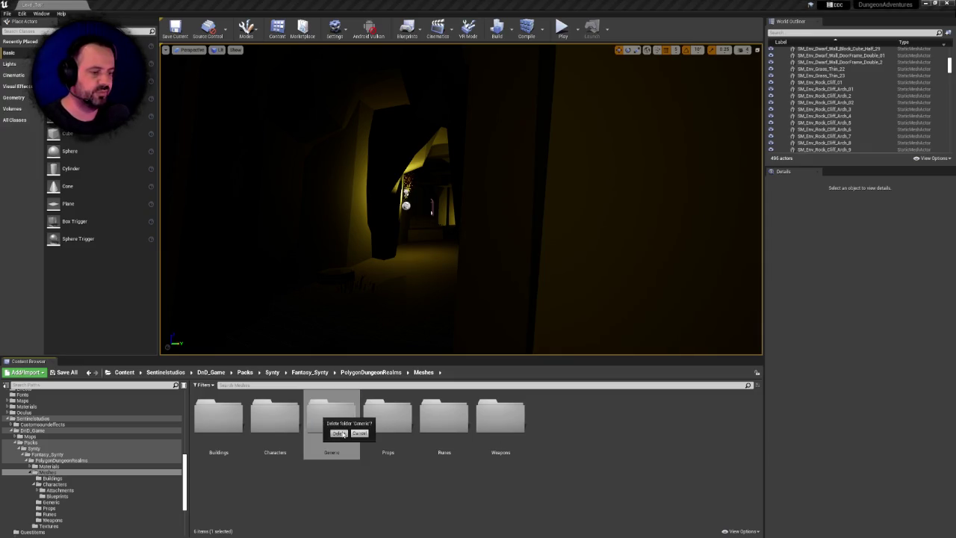
left_click(340, 434)
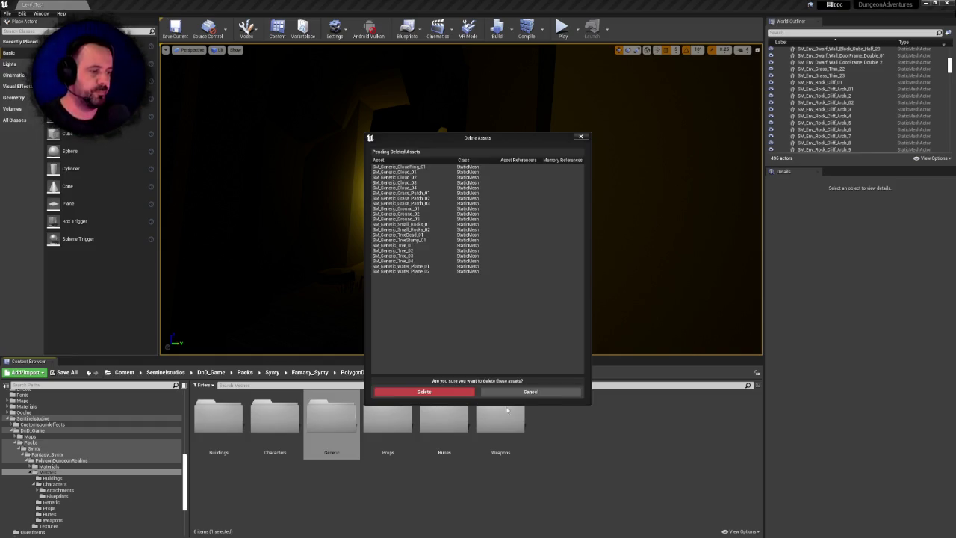
left_click(438, 392)
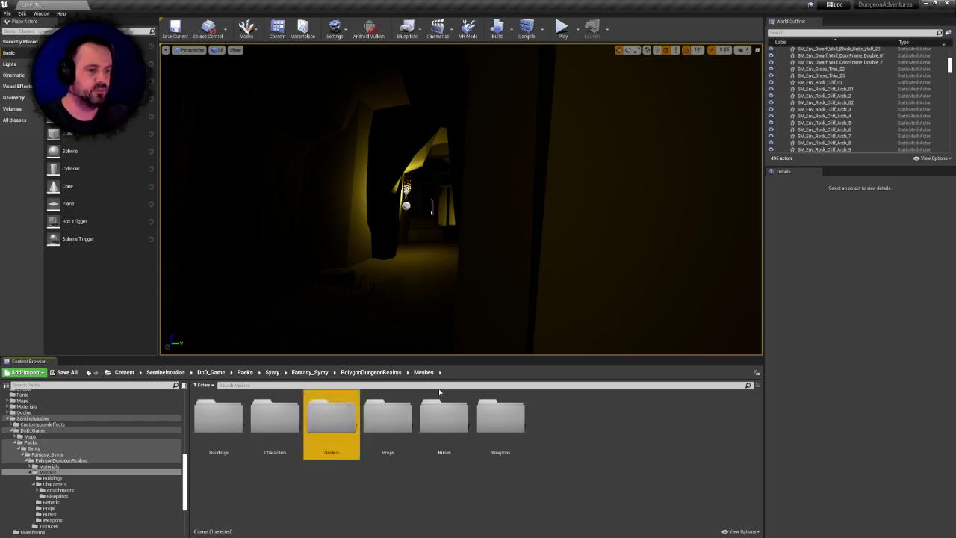
- Start deleting the Characters folder, then back out of it
right_click(283, 420)
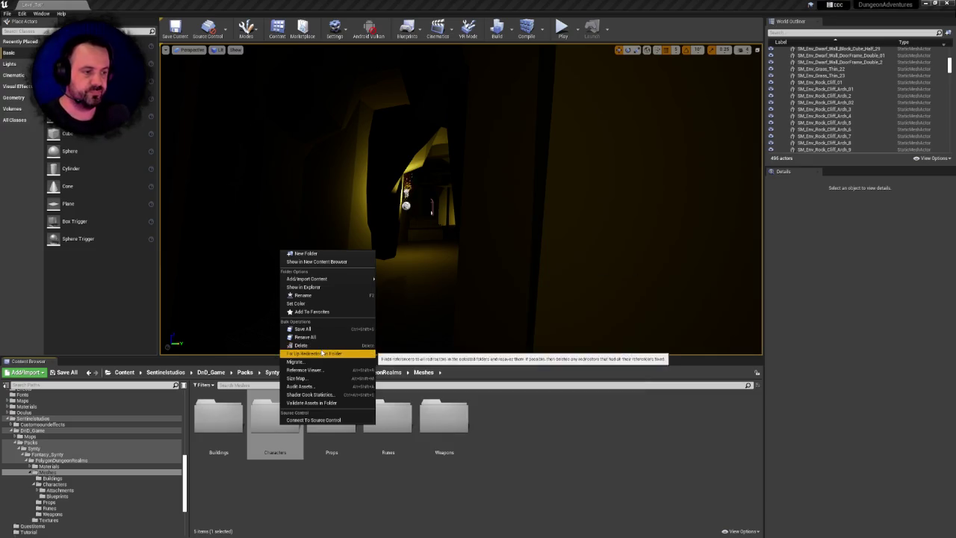
left_click(322, 352)
key("Delete")
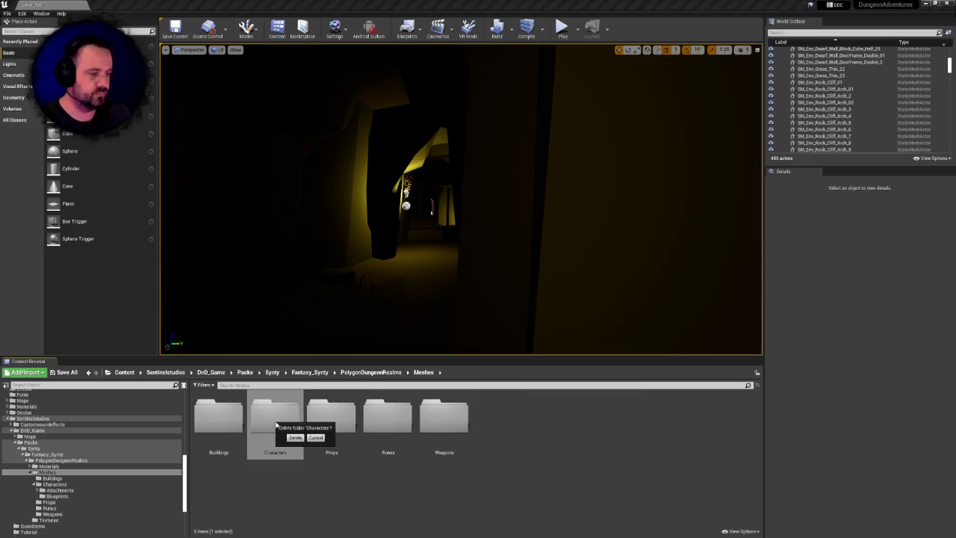
left_click(293, 436)
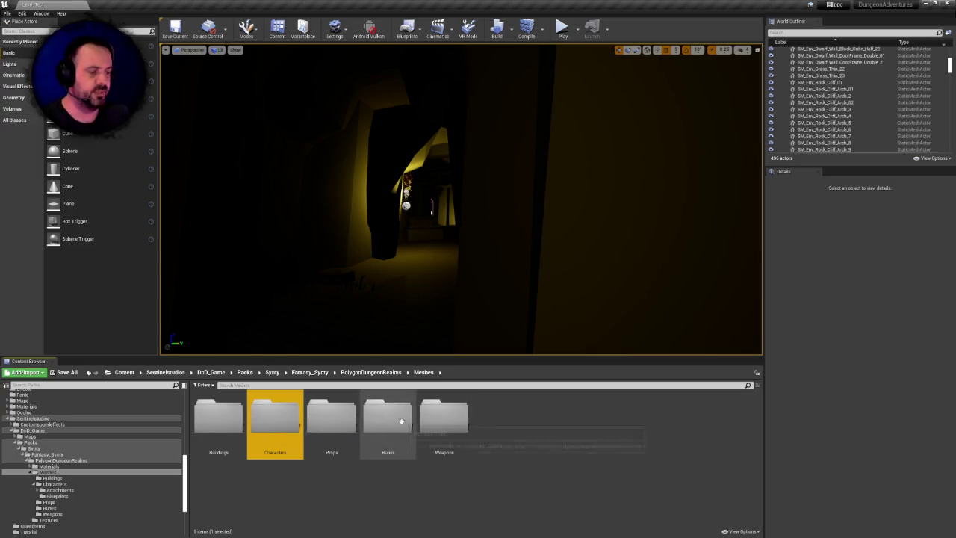
- Inspect the meshes inside the Buildings and Runes folders
double_click(219, 419)
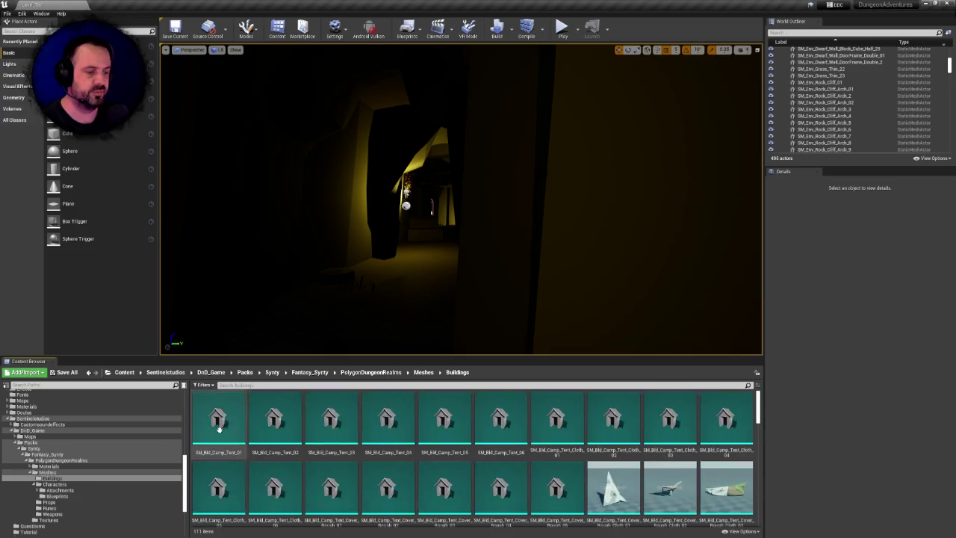
left_click(423, 372)
left_click(376, 416)
double_click(376, 416)
scroll("down", 3)
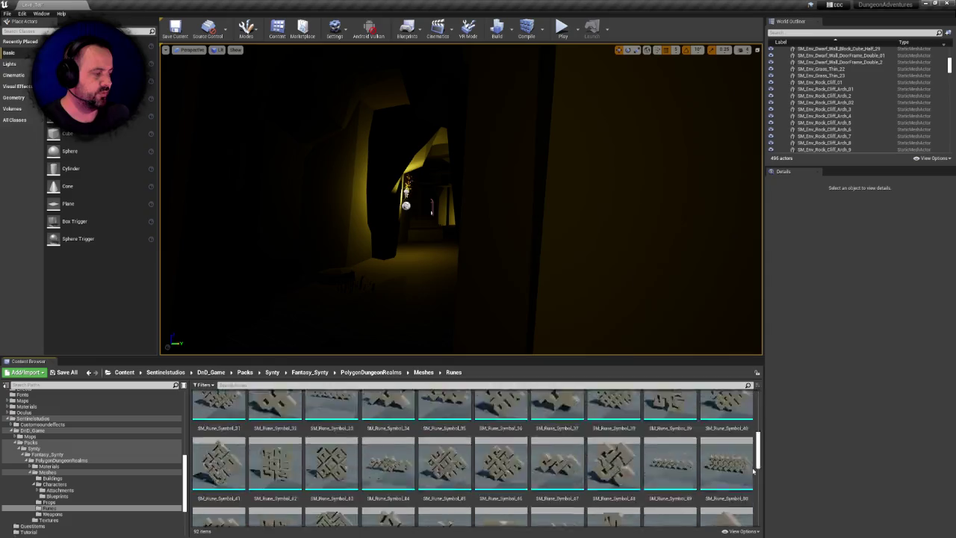
scroll("up", 3)
left_click(424, 372)
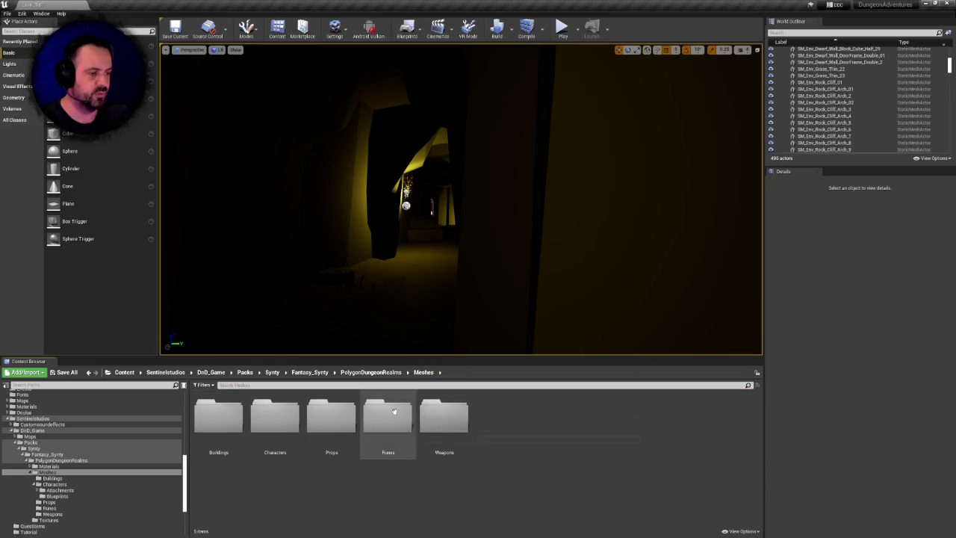
- Review the Props meshes, then select Runes and request its deletion
double_click(333, 417)
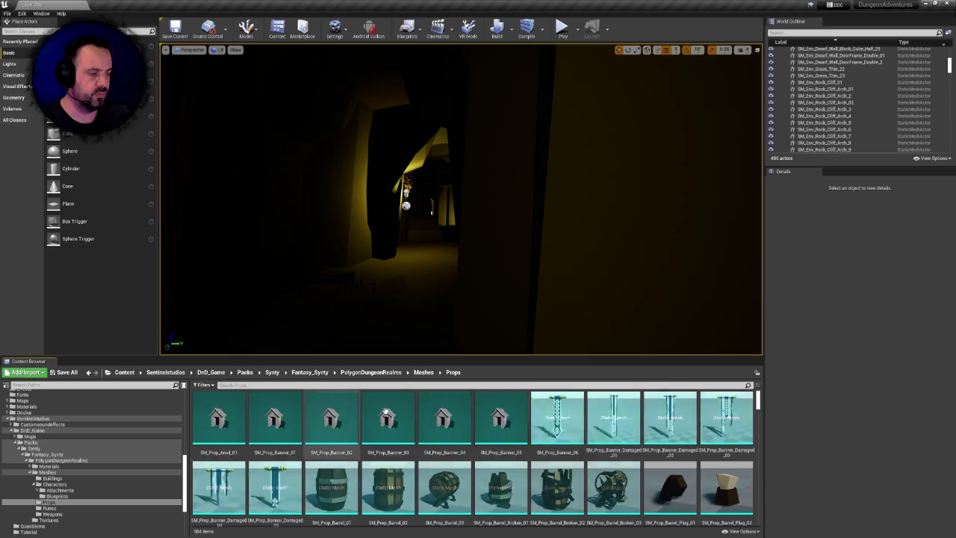
scroll("down", 3)
scroll("up", 3)
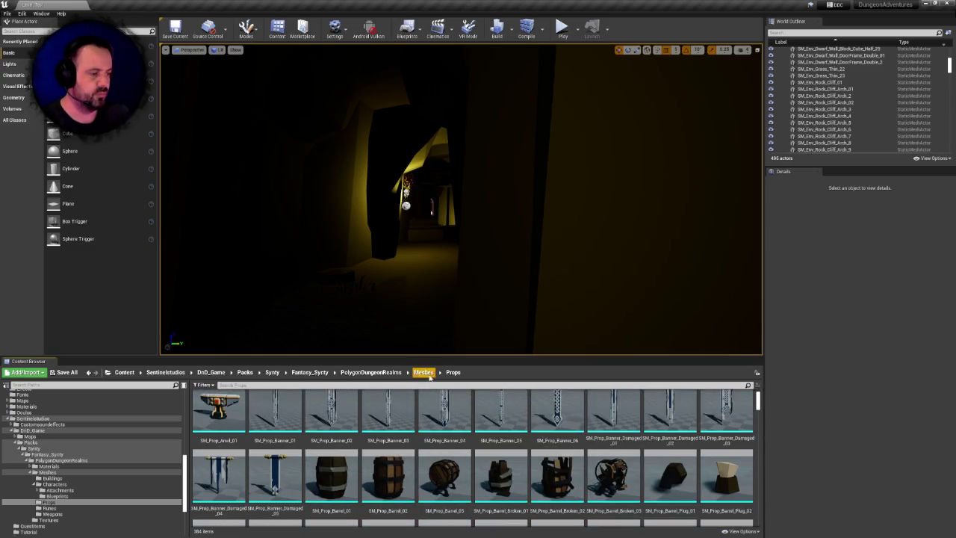
left_click(423, 372)
left_click(386, 412)
key("Delete")
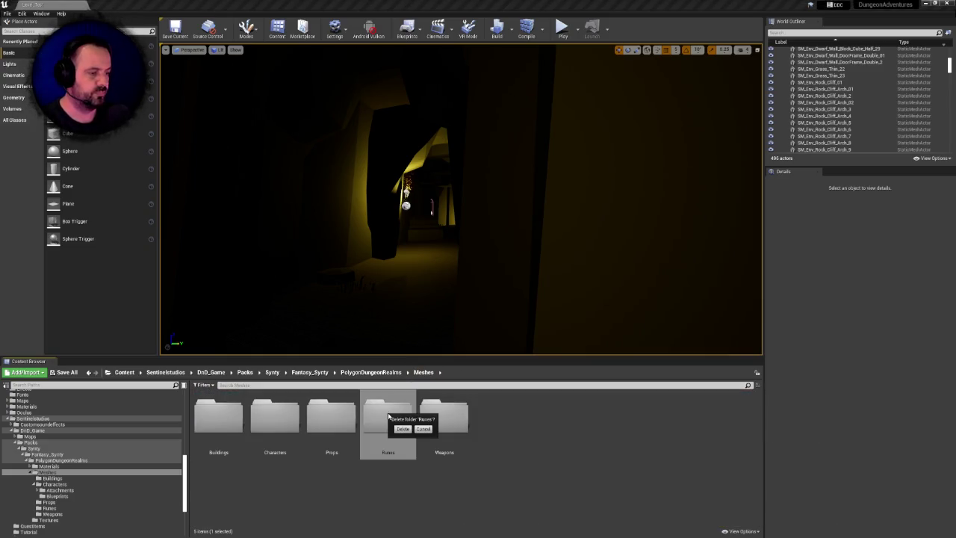
- Cancel the Runes deletion over the referenced SM_Rune_Symbol_53, then find it in Runes
left_click(407, 430)
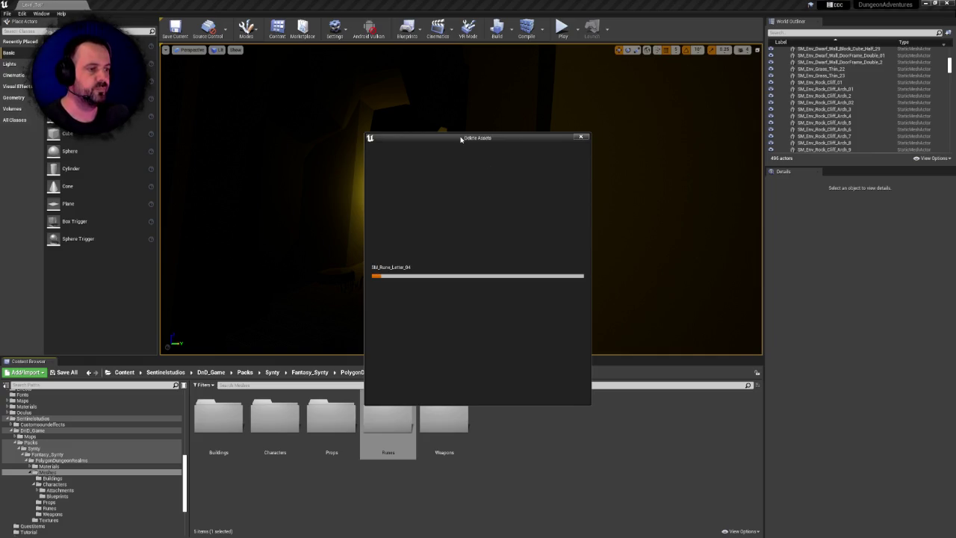
left_click_drag(461, 139, 445, 139)
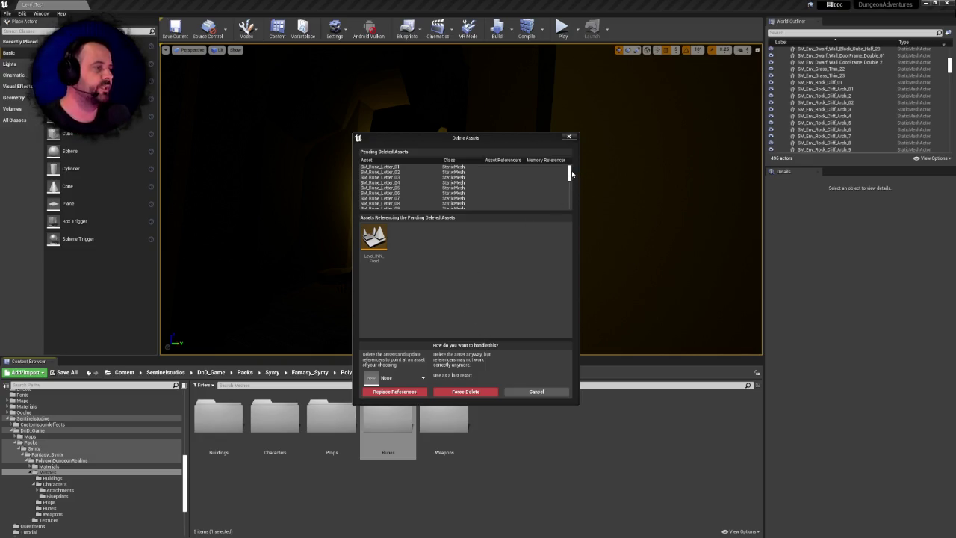
left_click_drag(569, 173, 581, 194)
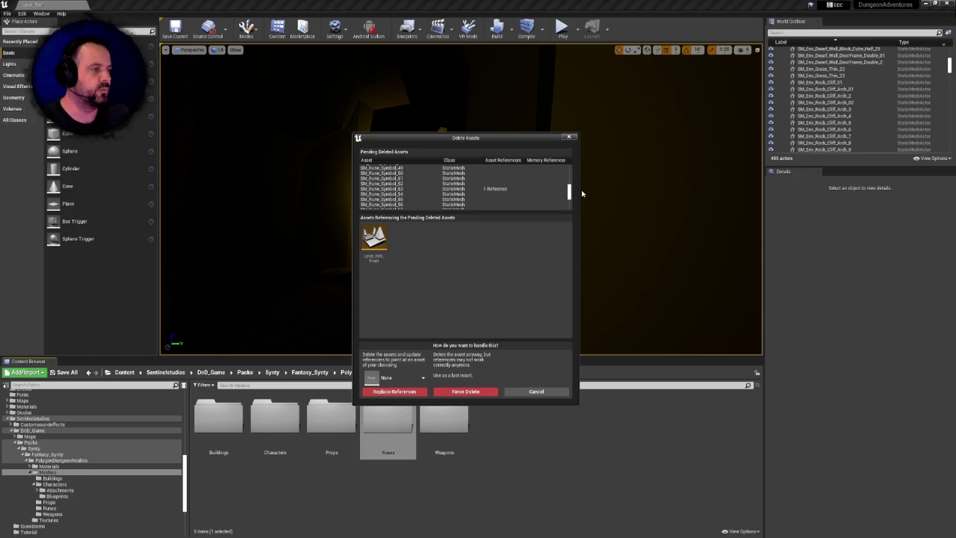
left_click(492, 191)
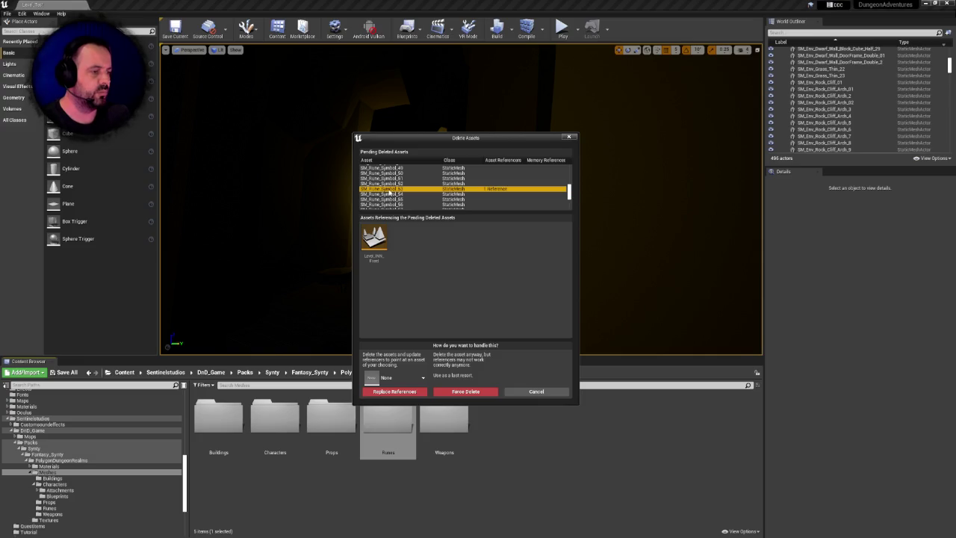
left_click_drag(569, 192, 476, 193)
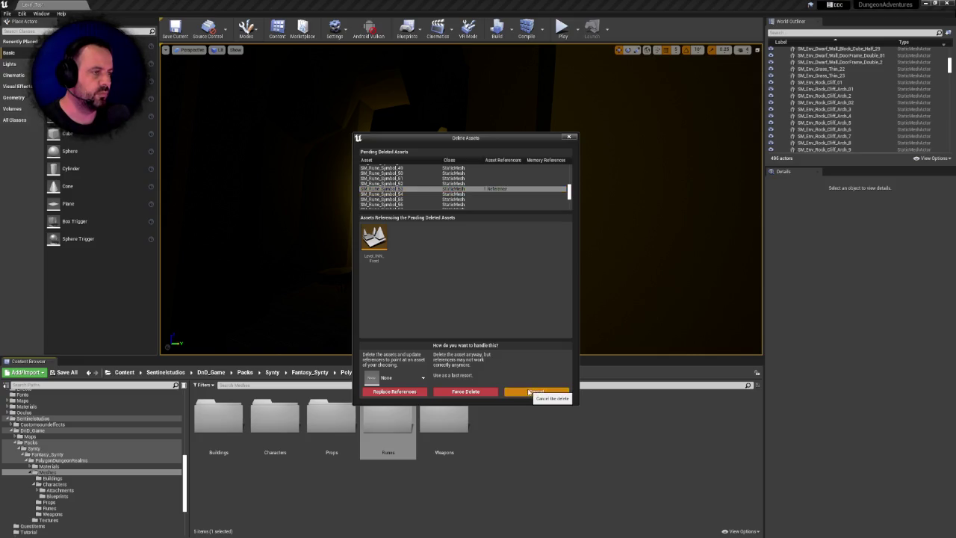
left_click(536, 392)
double_click(378, 416)
left_click_drag(758, 409, 765, 471)
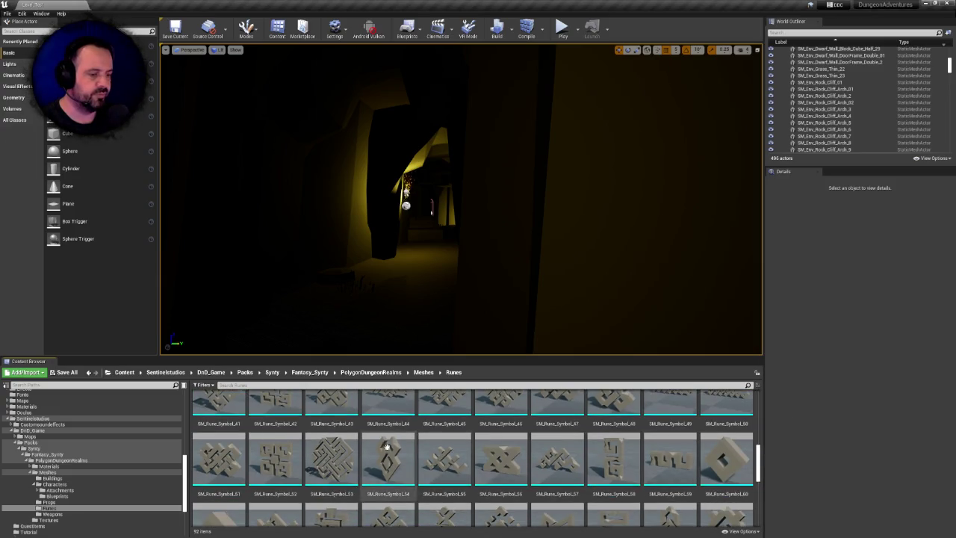
- Select SM_Rune_Symbol_53 and request its deletion, backing out once before retrying
left_click(351, 456)
key("Delete")
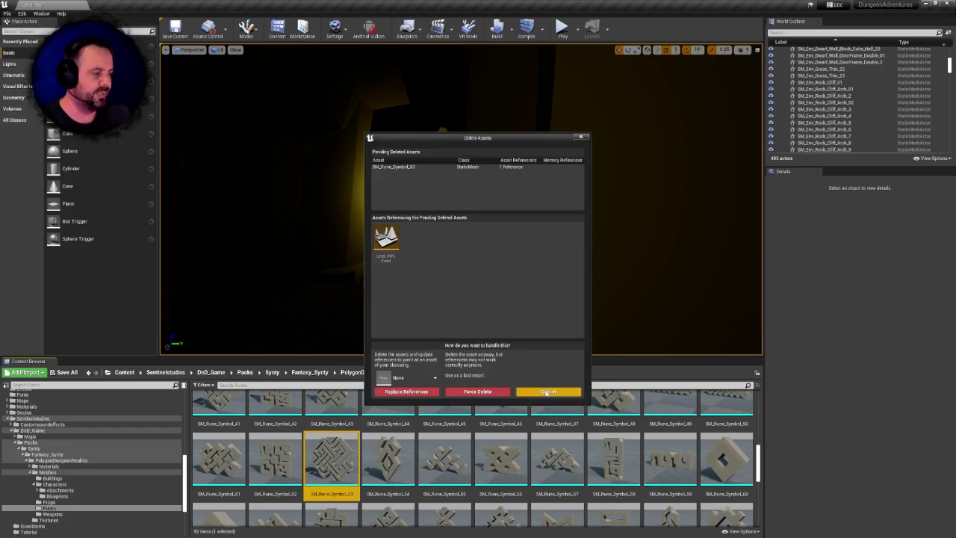
left_click(548, 391)
key("Delete")
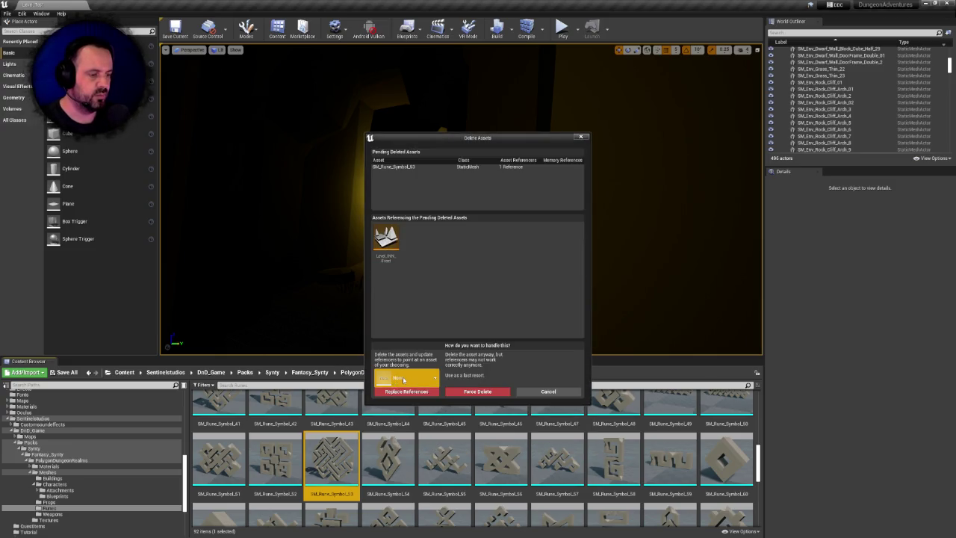
- Replace SM_Rune_Symbol_53's references with a kept rune mesh, delete it, and save changed packages
left_click(404, 380)
type("sym")
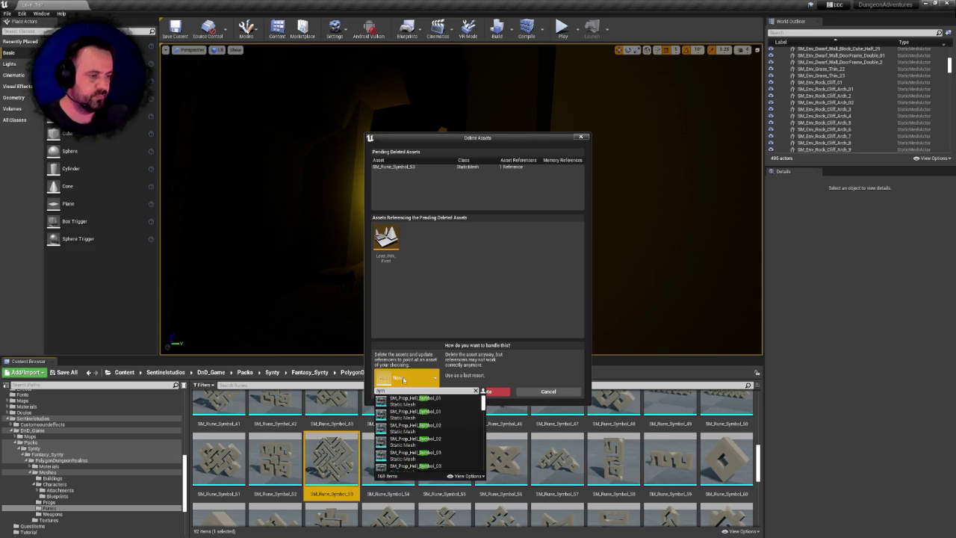
type("bol_5")
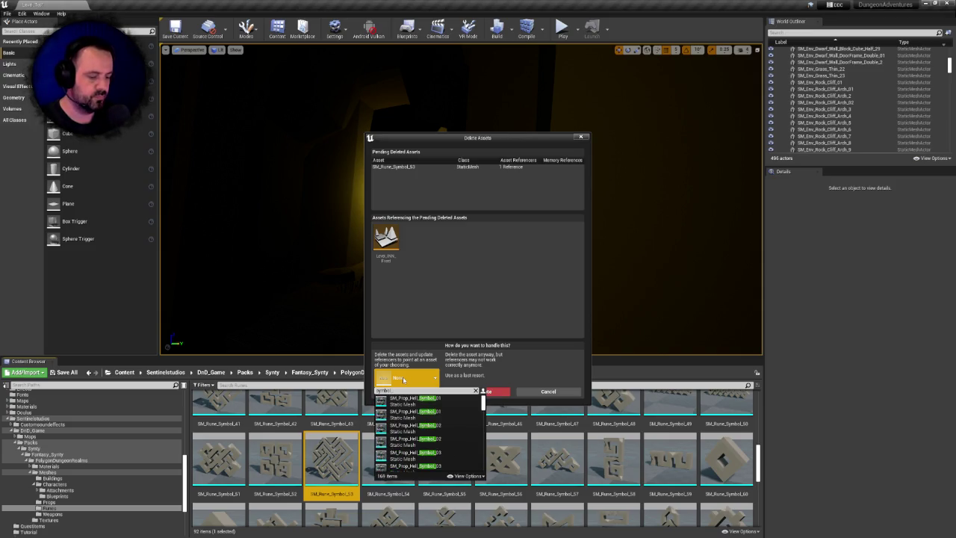
type("3")
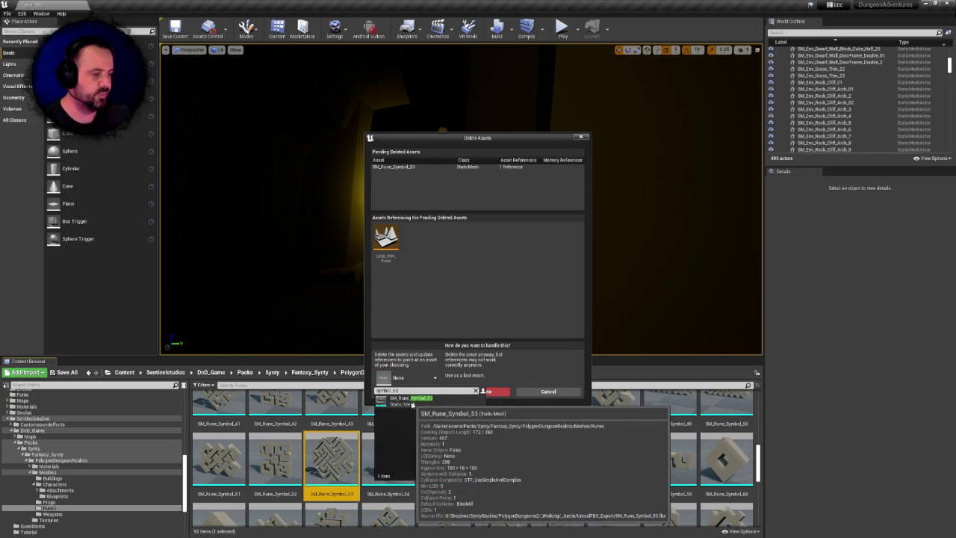
left_click(412, 401)
left_click(433, 393)
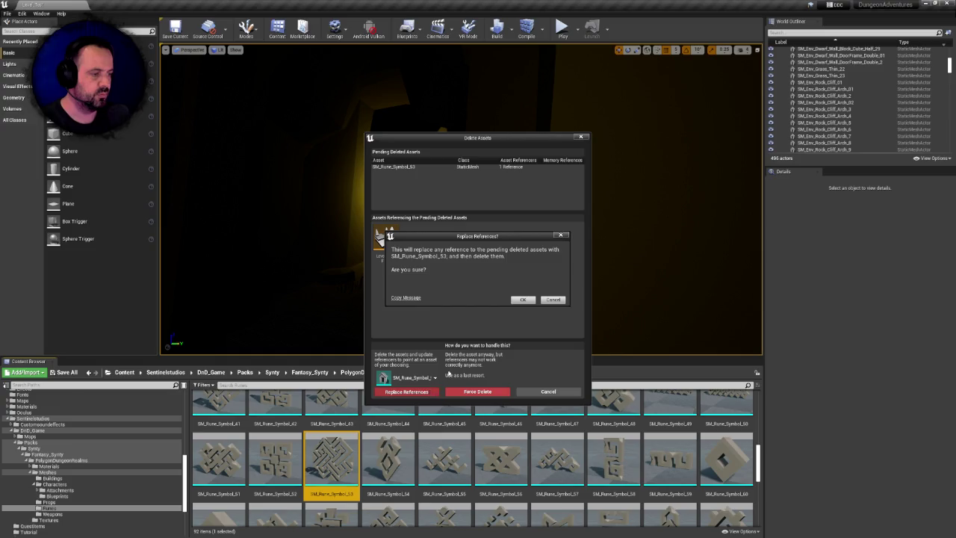
left_click(518, 300)
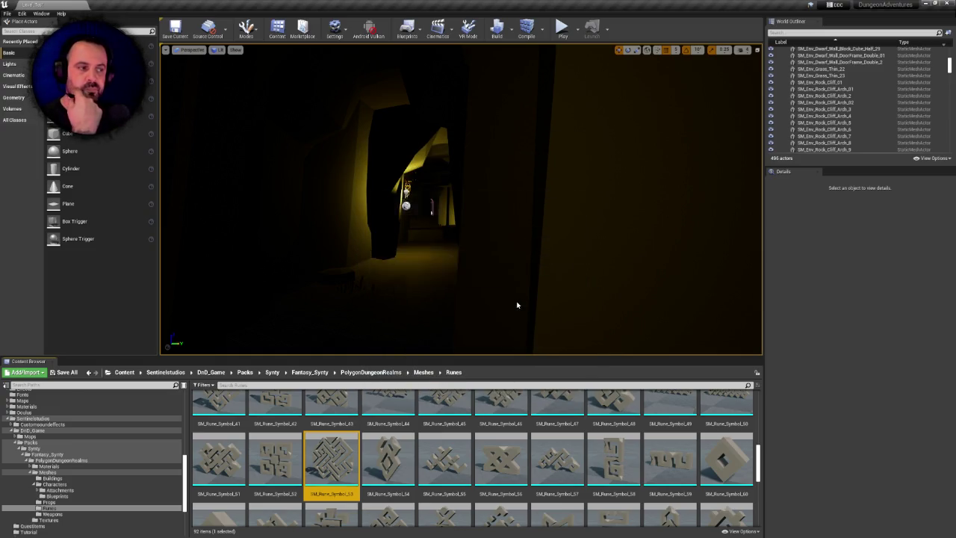
left_click(513, 341)
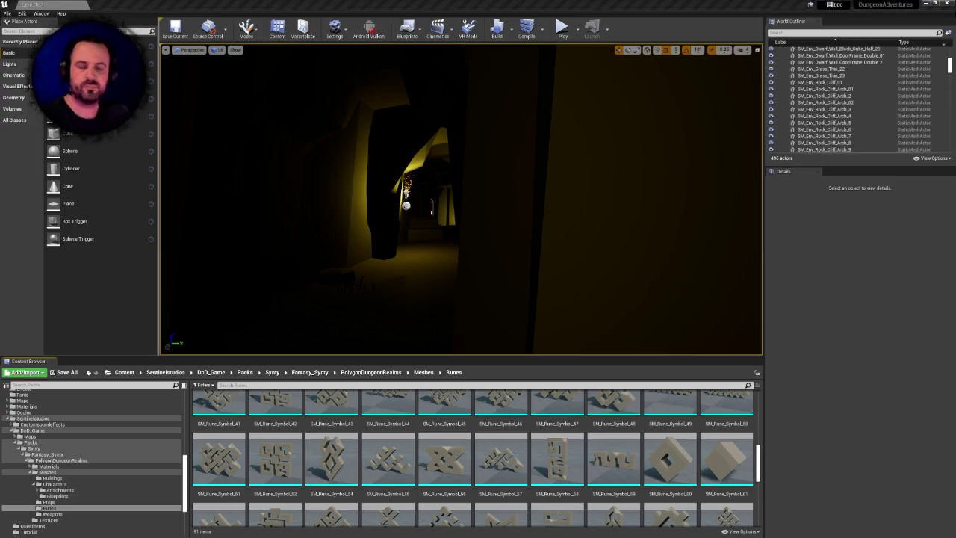
- Try deleting the Runes folder from Meshes, cancelling when only Force Delete is offered
left_click(423, 372)
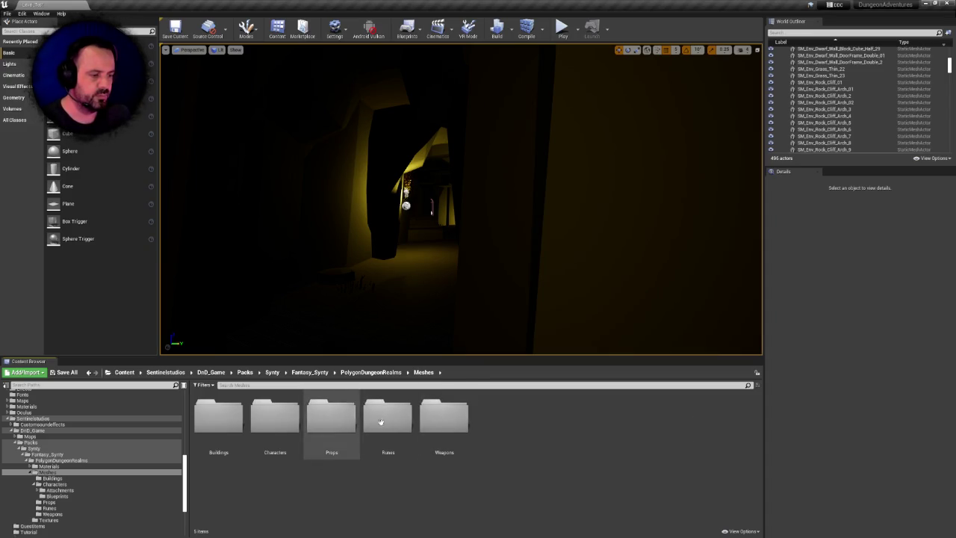
left_click(399, 419)
key("Delete")
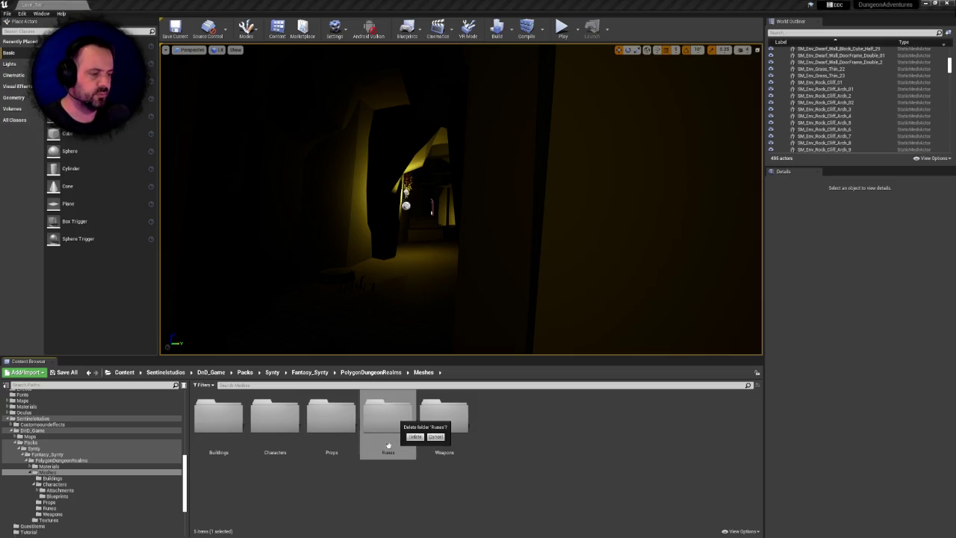
left_click(414, 436)
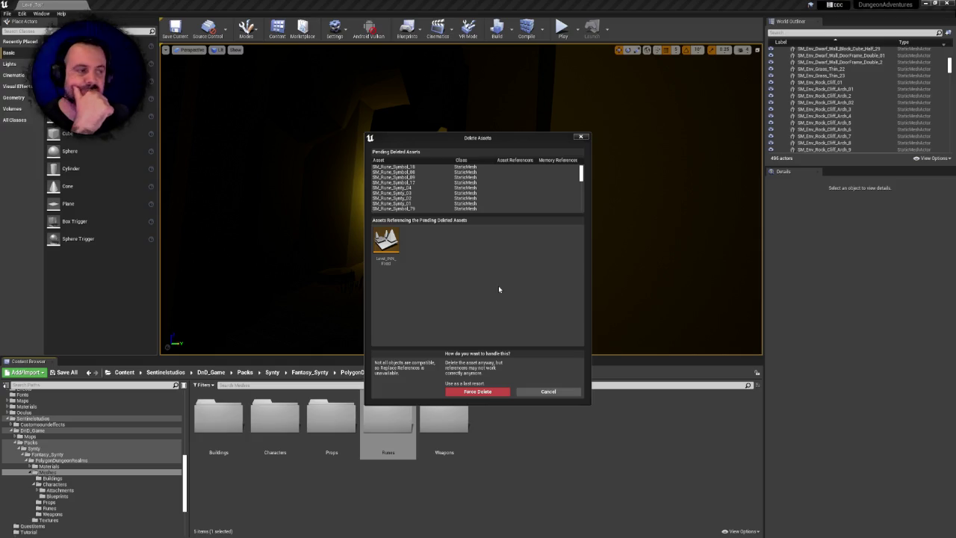
left_click(549, 392)
right_click(379, 416)
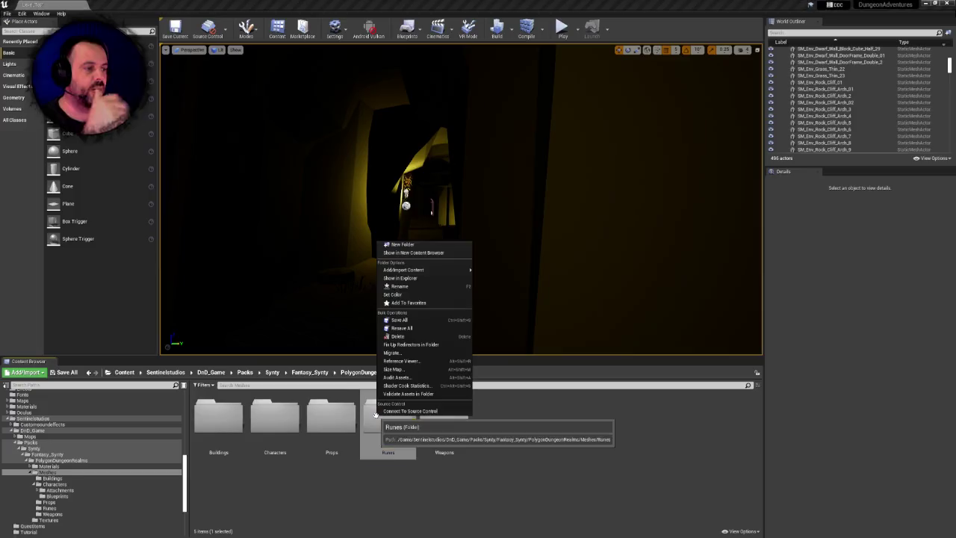
- Run Fix Up Redirectors in Folder on Runes, then request its deletion again
left_click(404, 431)
left_click(444, 418)
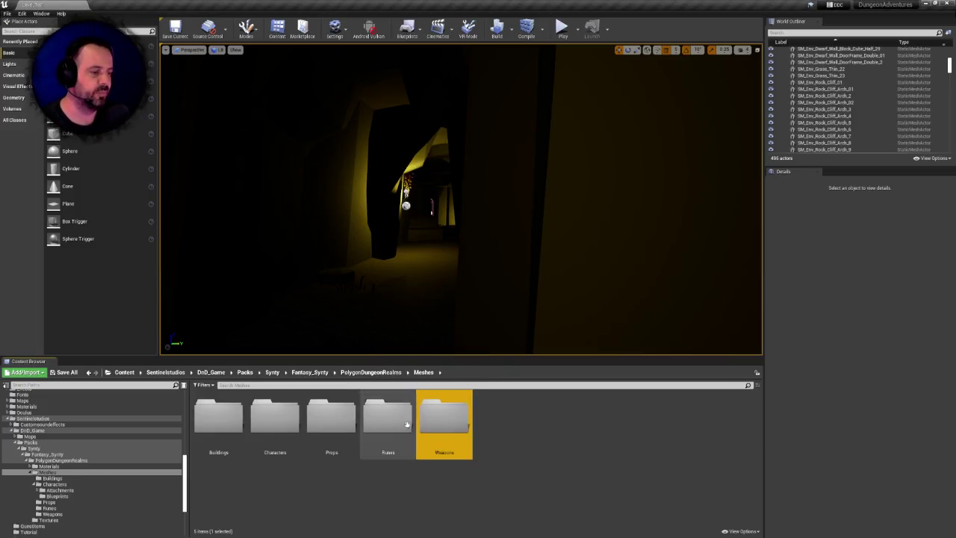
right_click(409, 424)
left_click(460, 354)
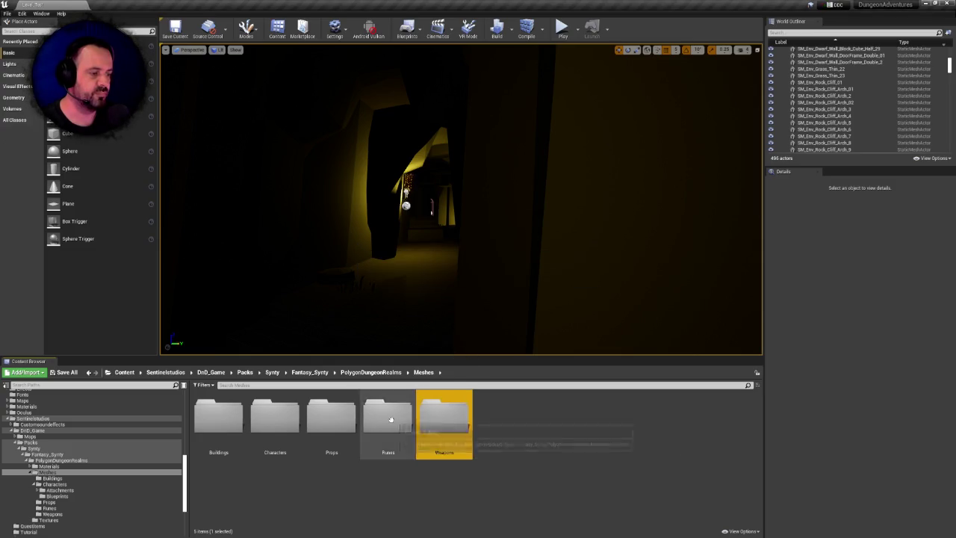
key("Delete")
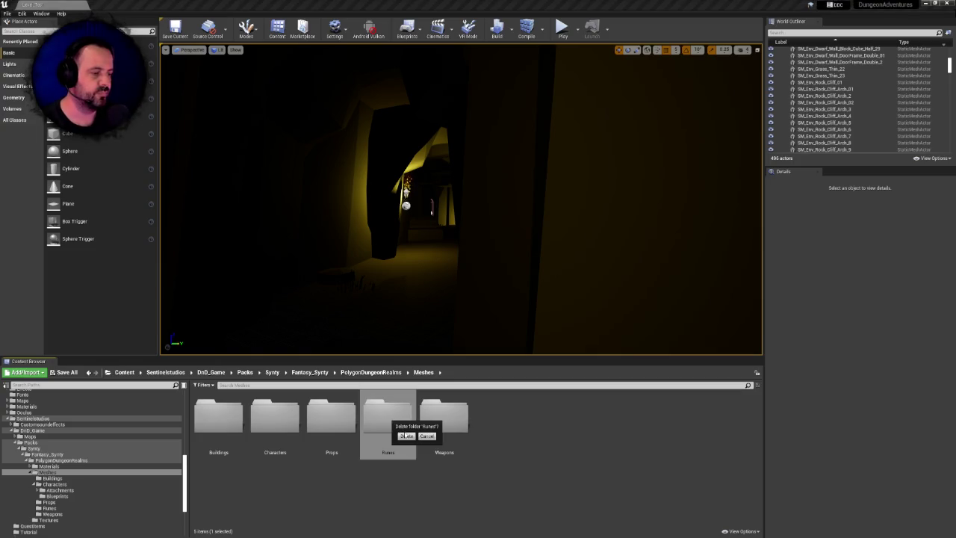
- Confirm deleting the Runes folder, then request deletion of the Buildings folder
left_click(406, 436)
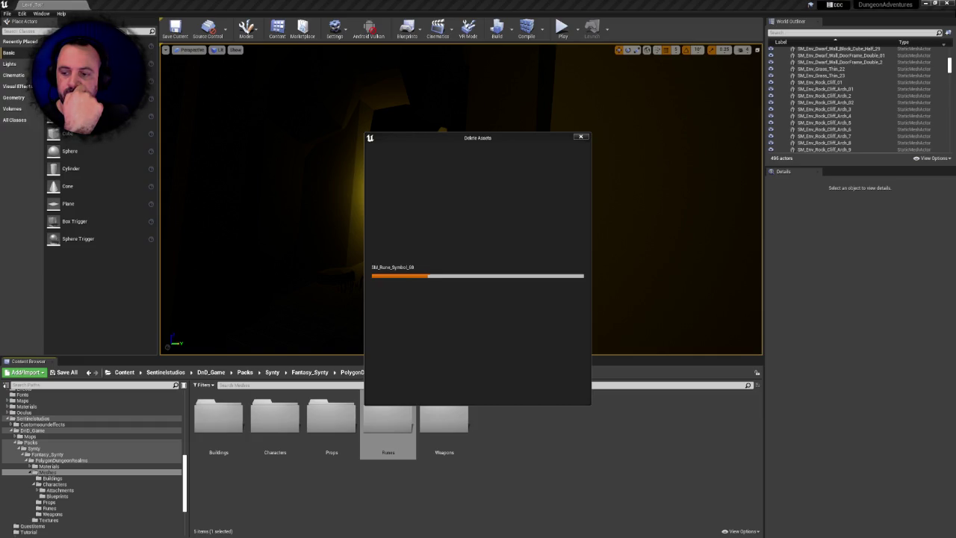
key("Delete")
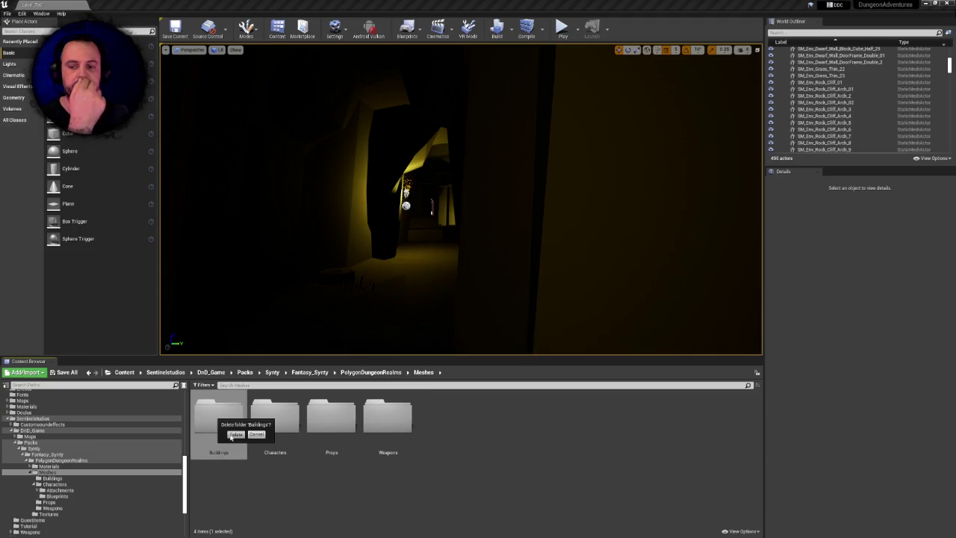
- Confirm the Buildings folder deletion to reveal the still-referenced camp tent meshes
left_click(236, 434)
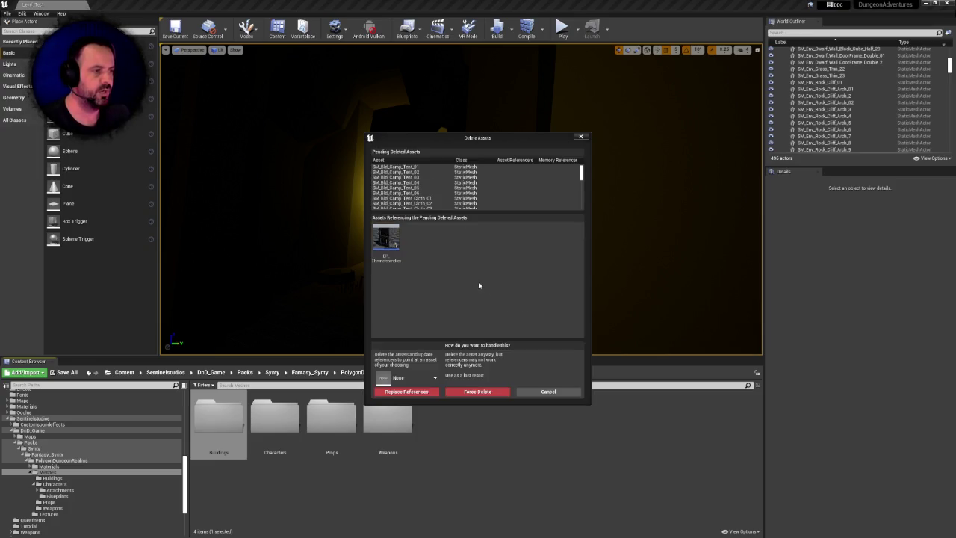
- Add BP_Throneroomdoor to pending deletes, delete it with the Buildings meshes, and verify Buildings is empty
left_click_drag(581, 176, 581, 193)
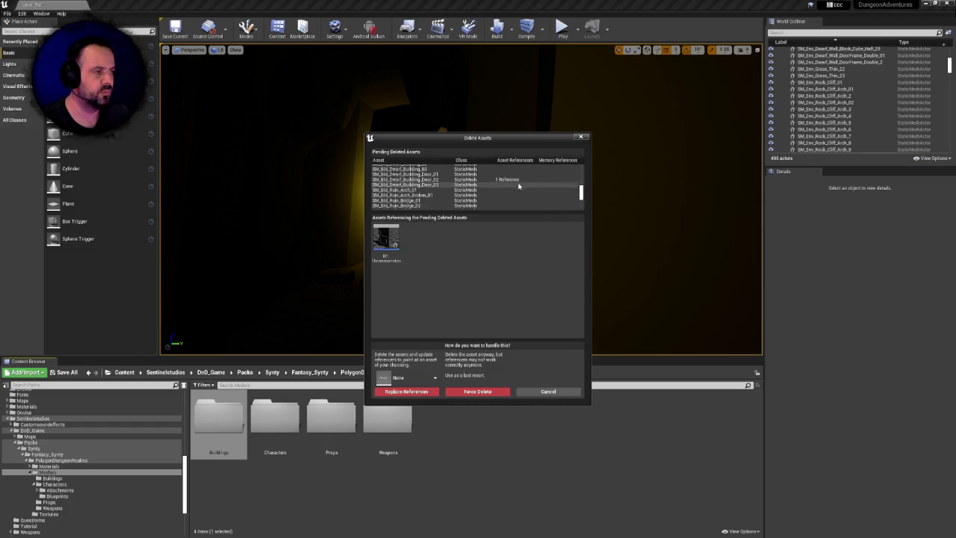
mouse_move(387, 245)
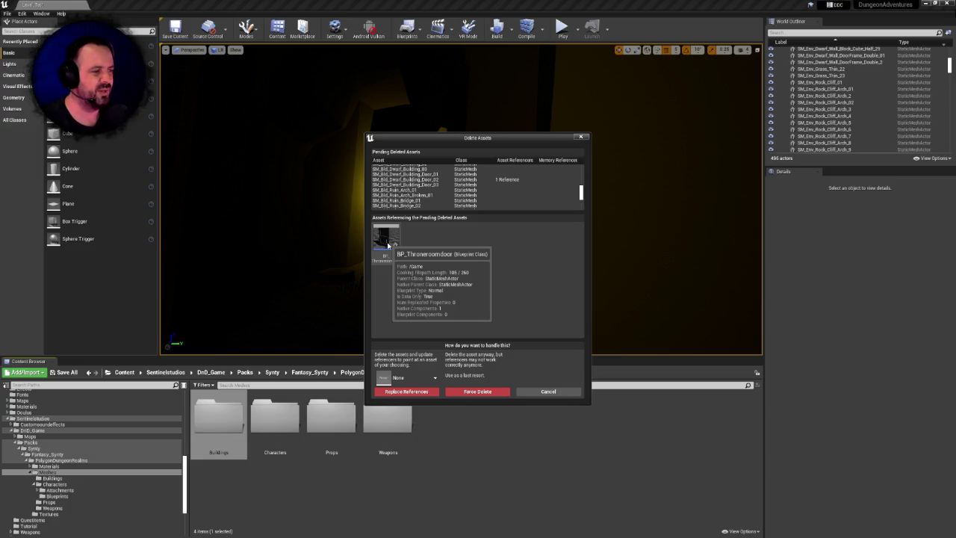
right_click(393, 242)
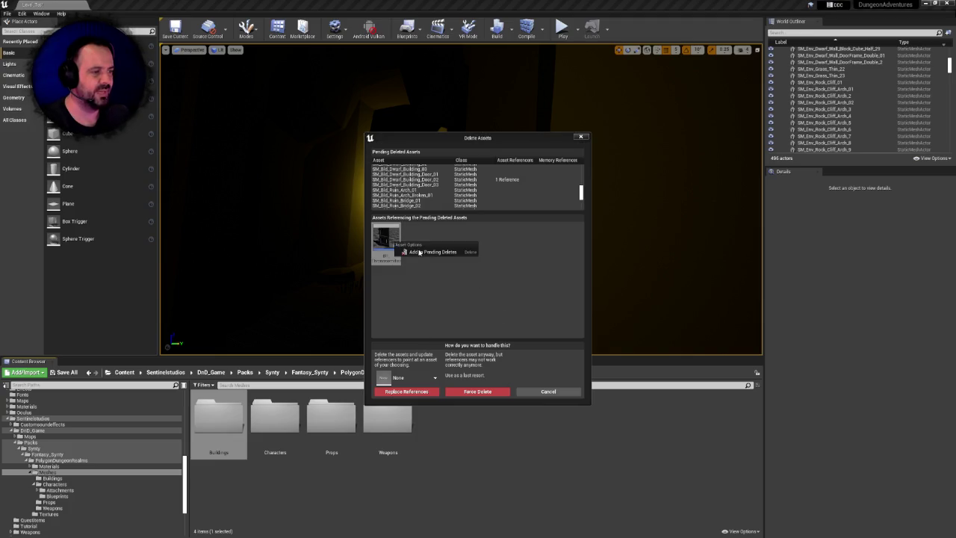
left_click(430, 252)
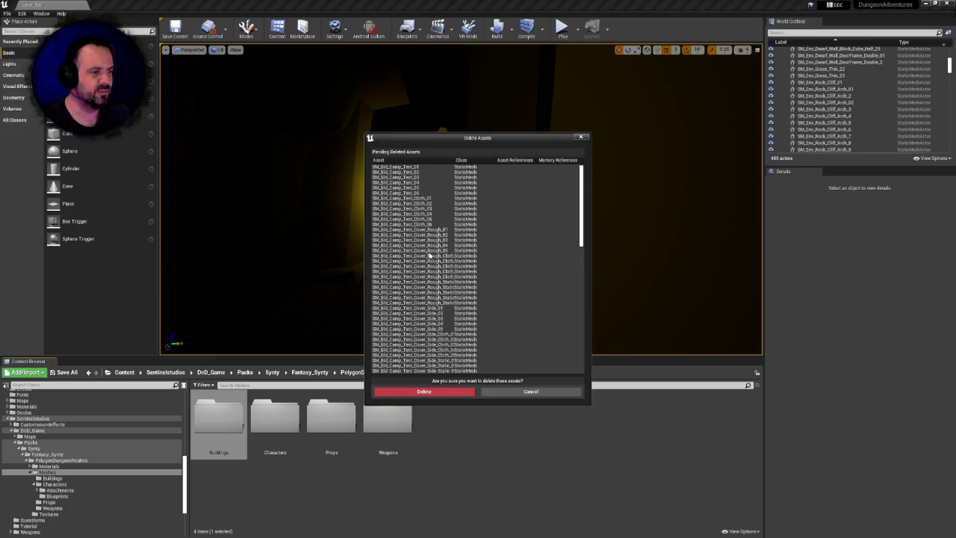
scroll("down", 3)
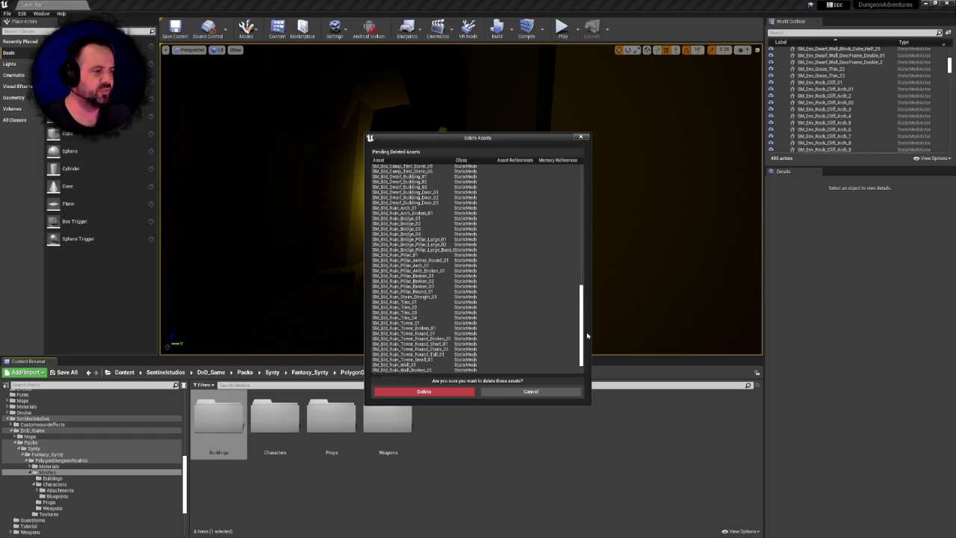
left_click(434, 391)
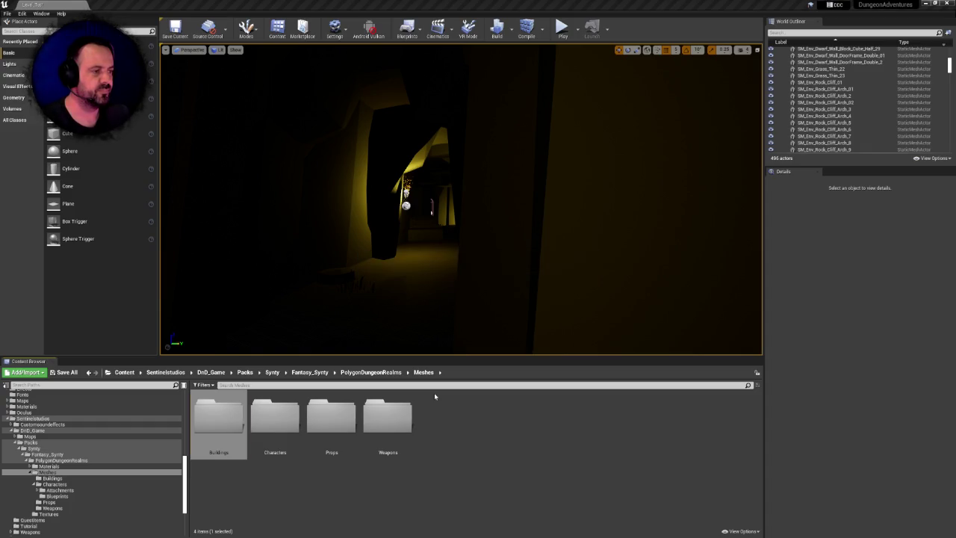
double_click(242, 418)
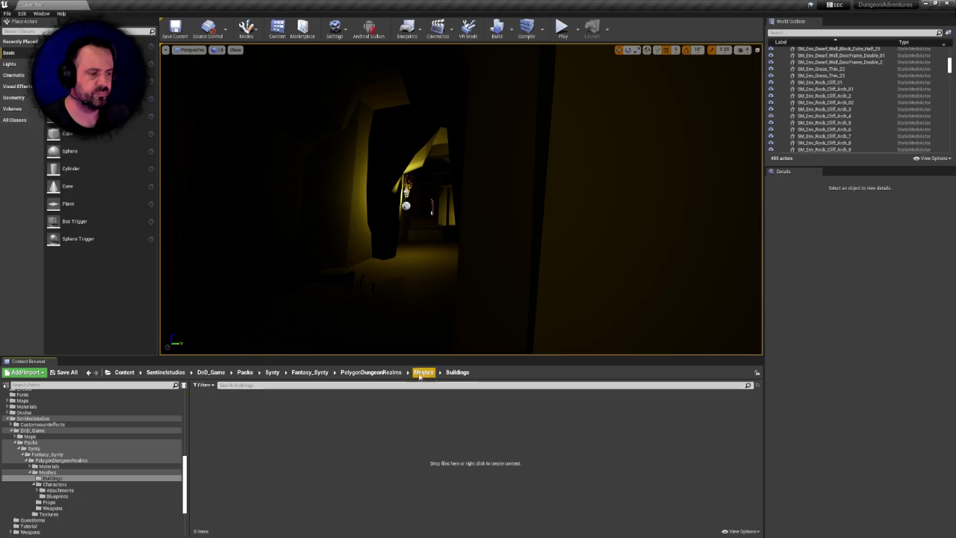
- Delete the empty Buildings folder from the Meshes folder
left_click(423, 372)
right_click(229, 418)
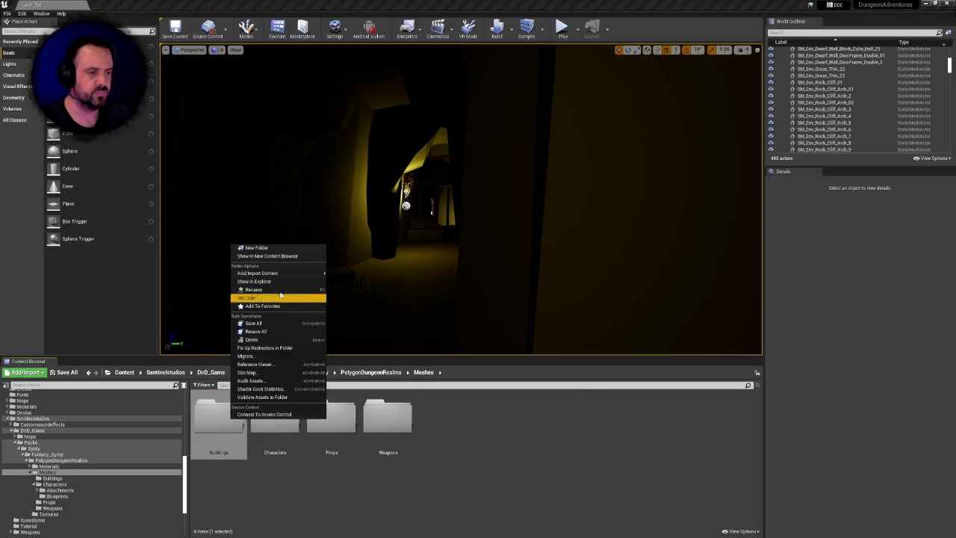
key("Escape")
left_click(279, 416)
left_click(224, 418)
key("Delete")
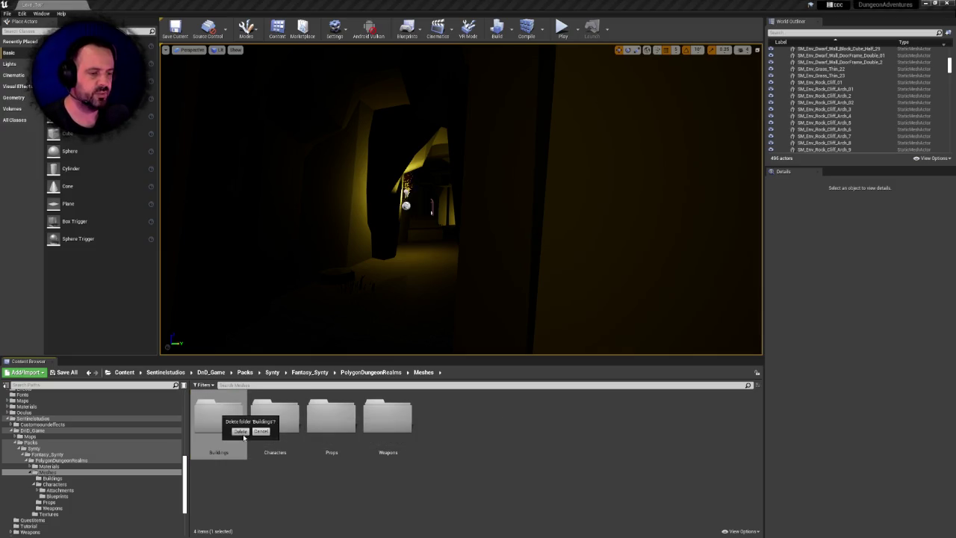
left_click(239, 431)
- Back out of deleting Characters, then browse the Props and Weapons folder contents
key("Delete")
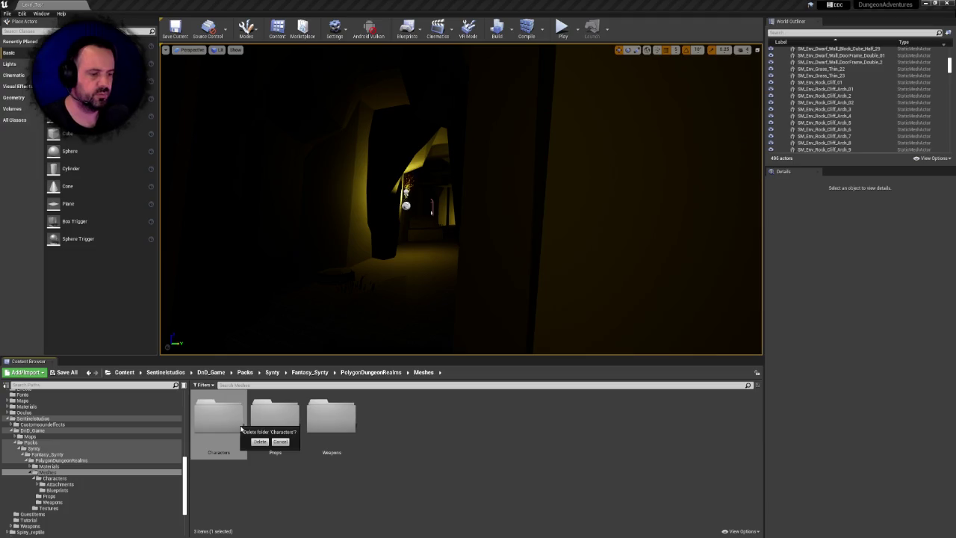
left_click(270, 441)
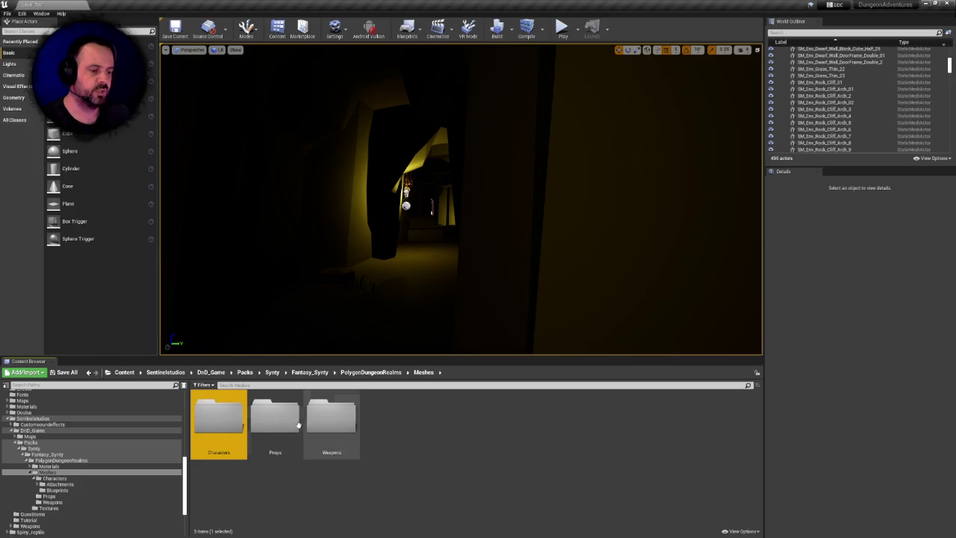
double_click(278, 419)
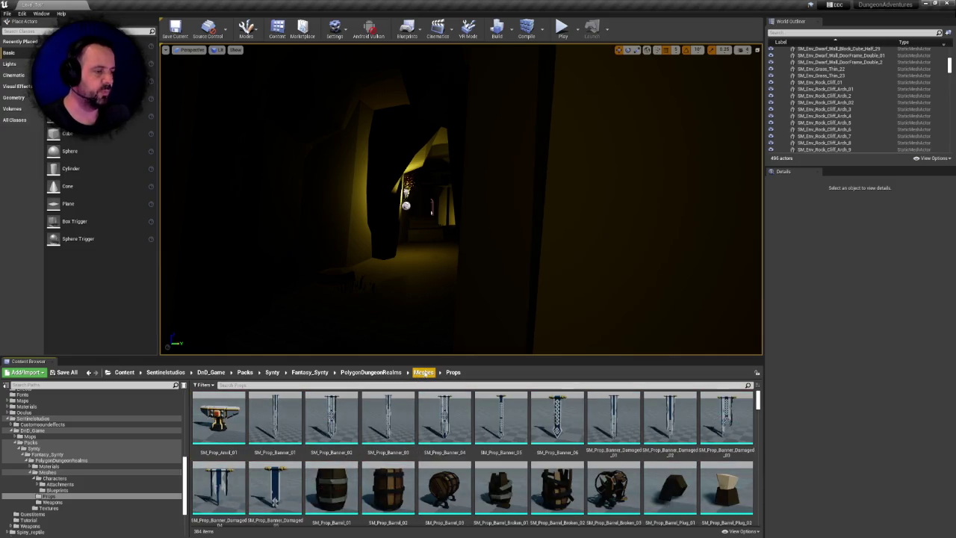
left_click(423, 372)
left_click(316, 424)
double_click(316, 424)
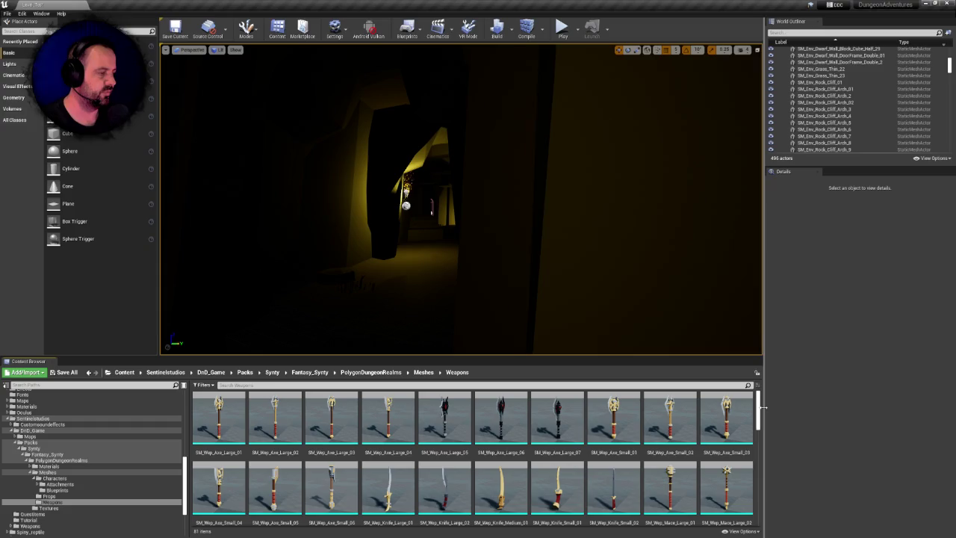
scroll("down", 3)
left_click_drag(762, 435, 757, 402)
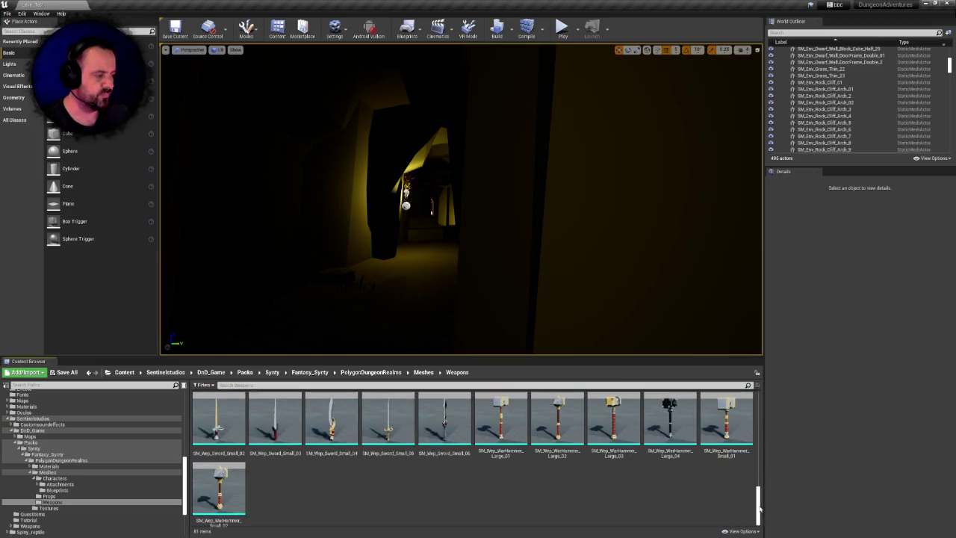
- Select the Weapons folder in Meshes and request its deletion
left_click(417, 372)
left_click(295, 415)
left_click(341, 413)
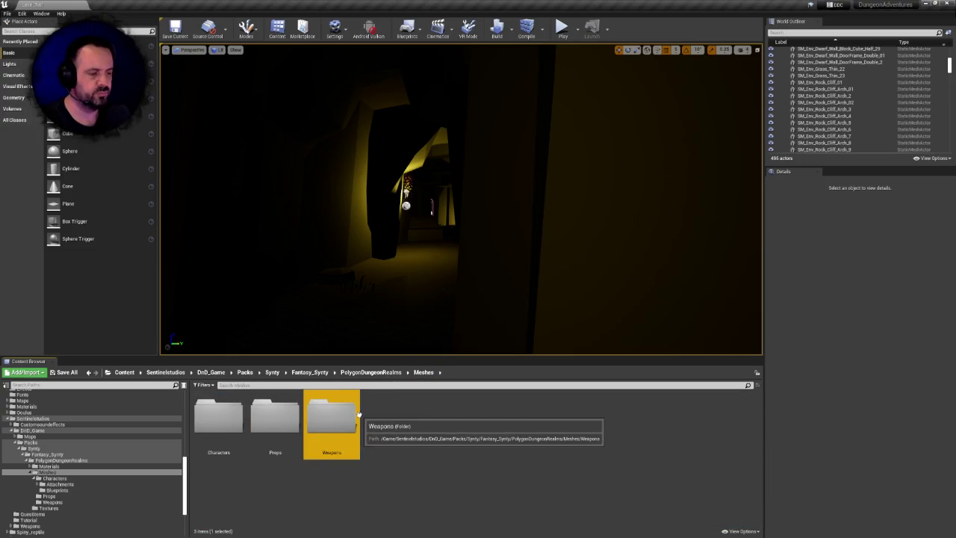
key("Delete")
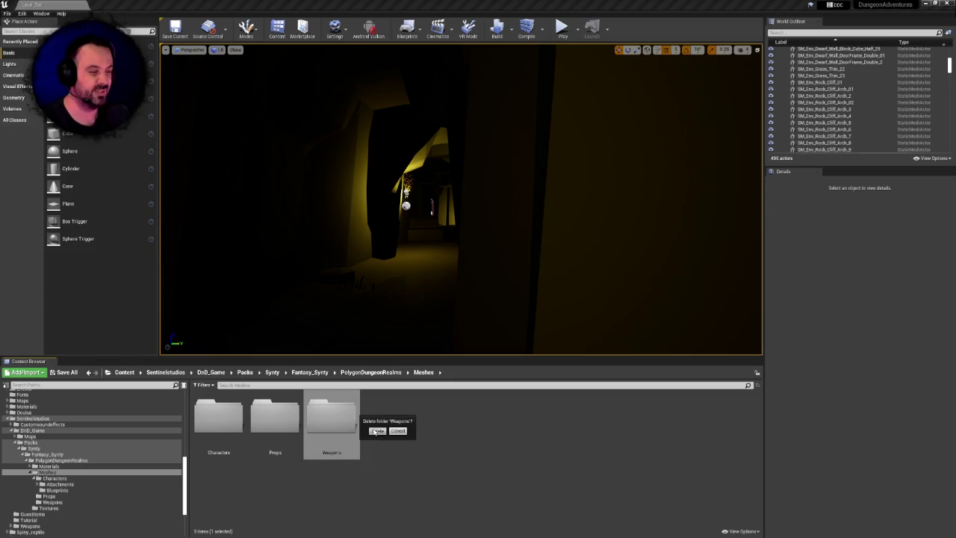
left_click(375, 432)
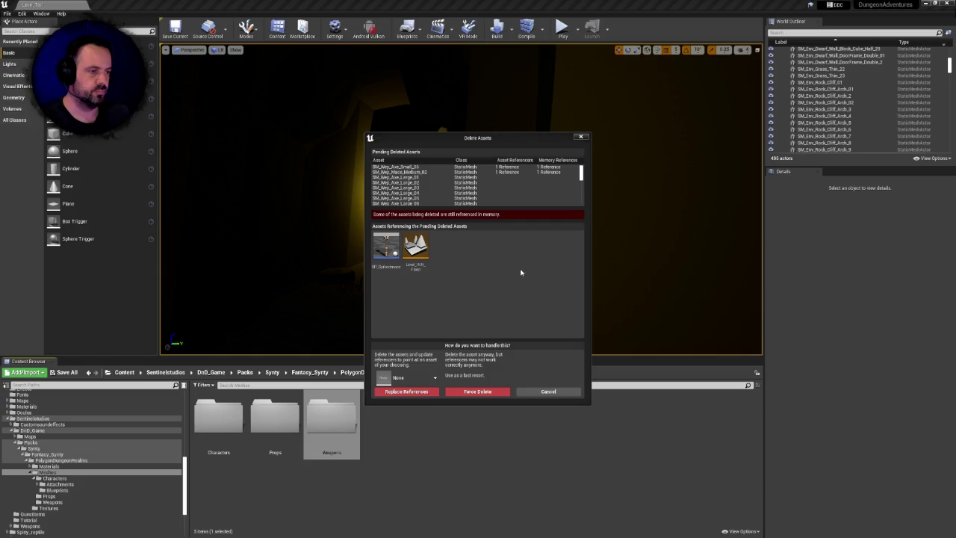
- Review SM_Wep_Mace_Medium_02's reference from Level_INN_Fixed, then cancel the Weapons folder deletion
left_click_drag(581, 173, 595, 175)
left_click(435, 172)
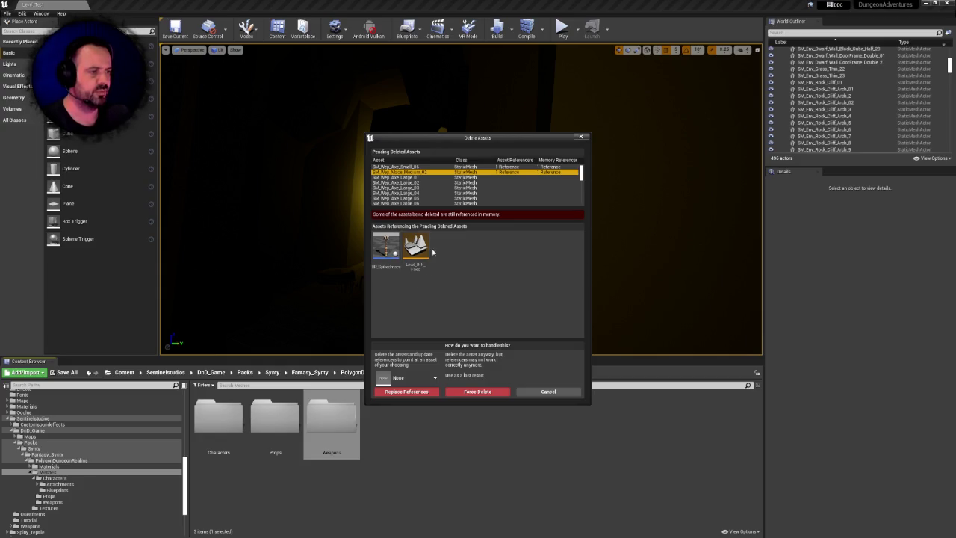
left_click(426, 257)
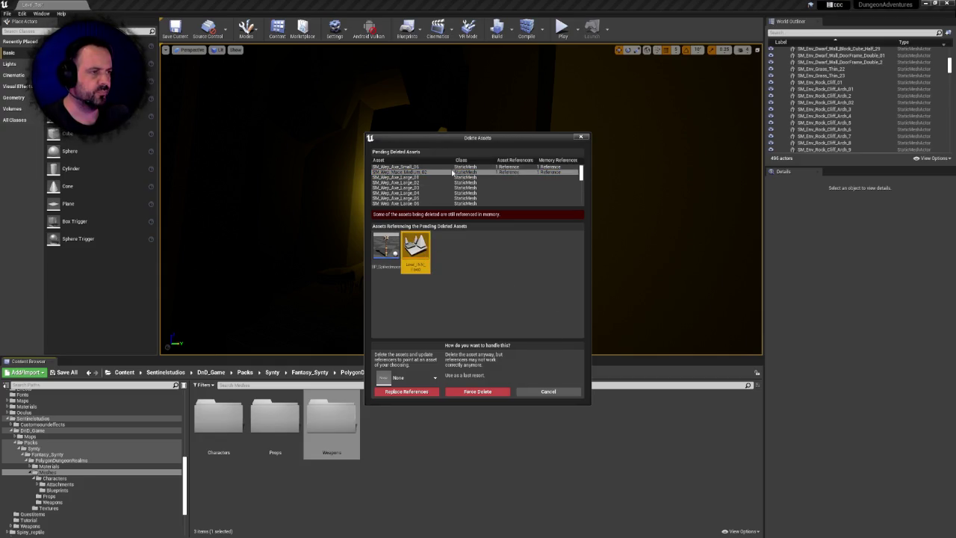
left_click(463, 173)
left_click(545, 391)
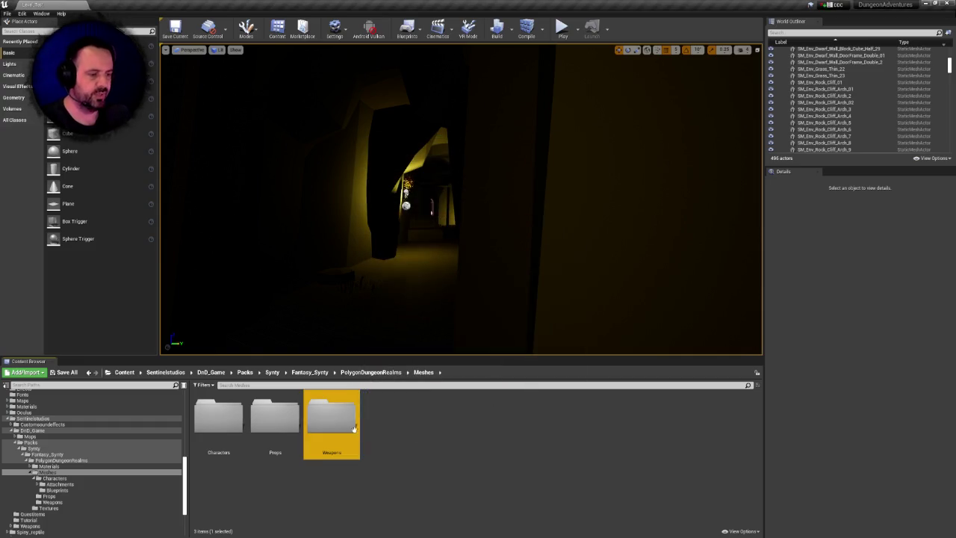
- Inside Weapons, select SM_Wep_Mace_Medium_02 and request its deletion
double_click(331, 417)
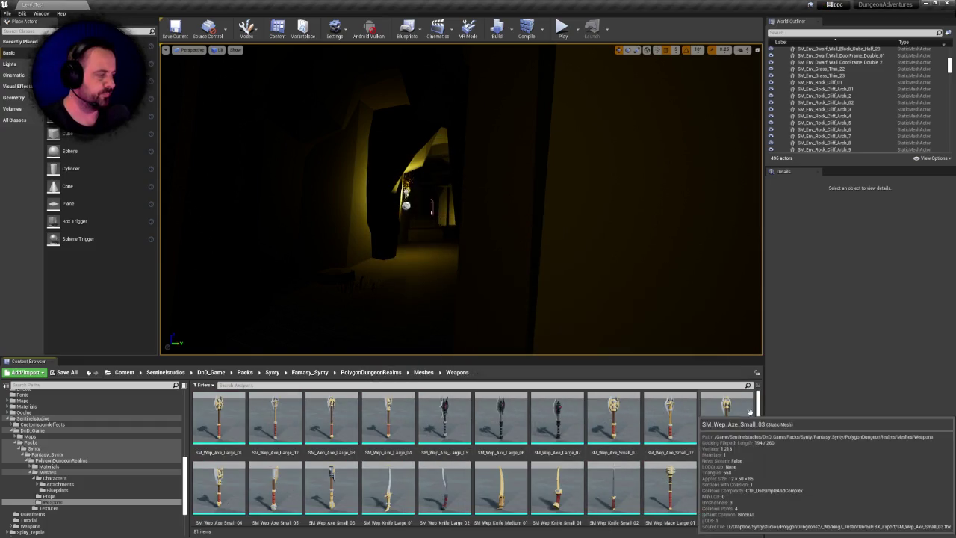
left_click_drag(758, 407, 758, 400)
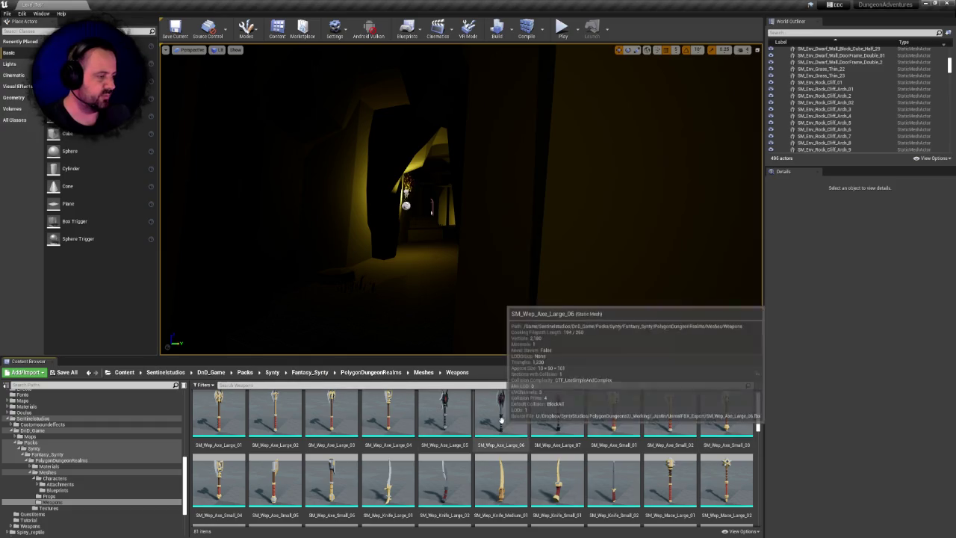
scroll("down", 3)
scroll("down", 3)
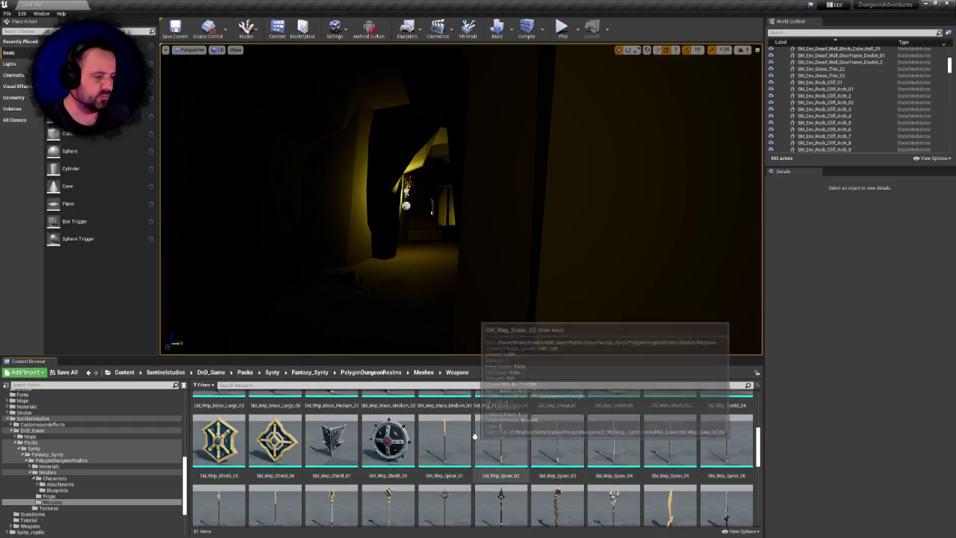
scroll("up", 3)
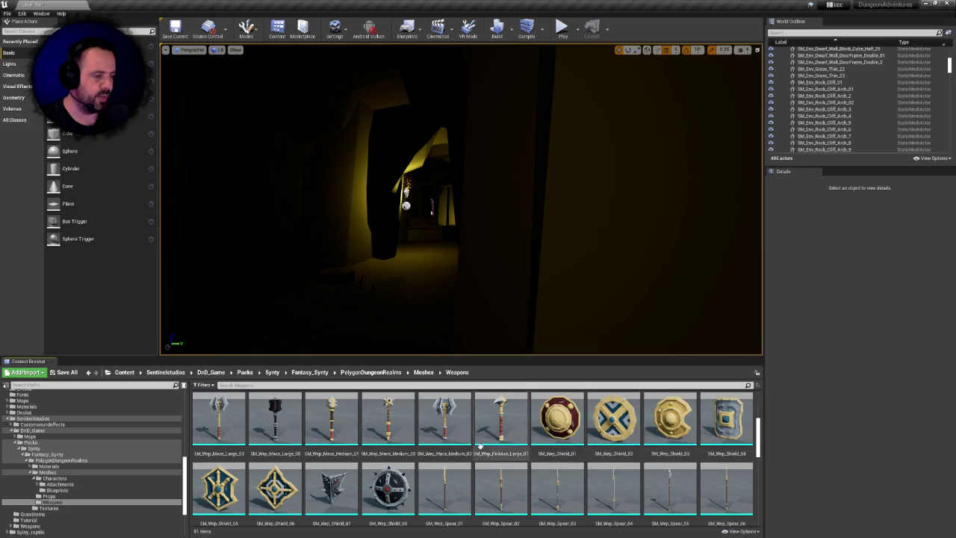
left_click(388, 437)
key("Delete")
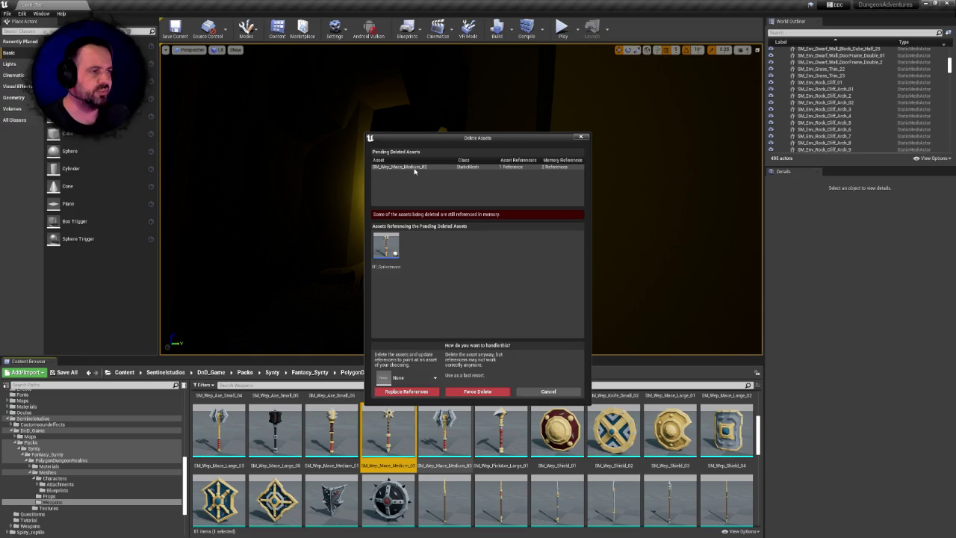
- Delete SM_Wep_Mace_Medium_02, replacing its references with the other medium mace
left_click(404, 378)
type("ma")
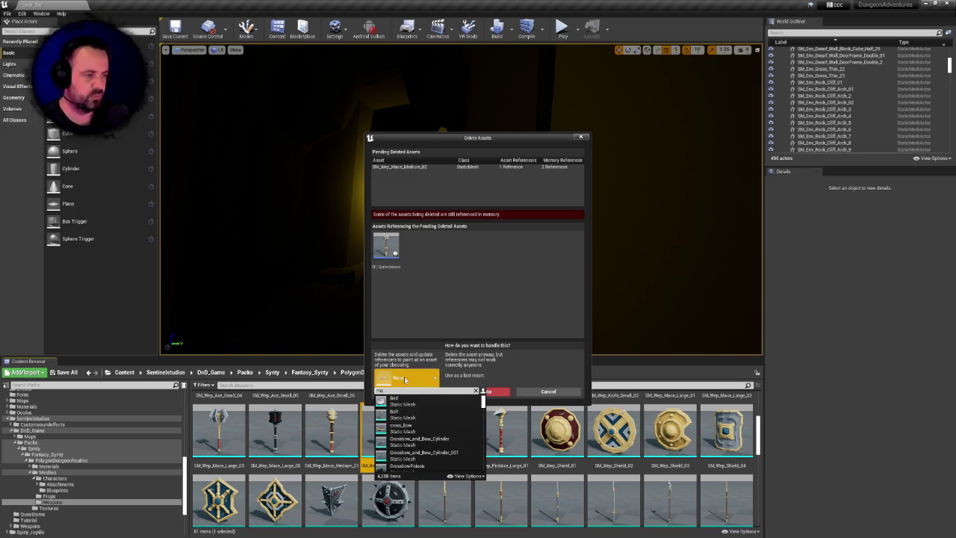
type("ce_medium")
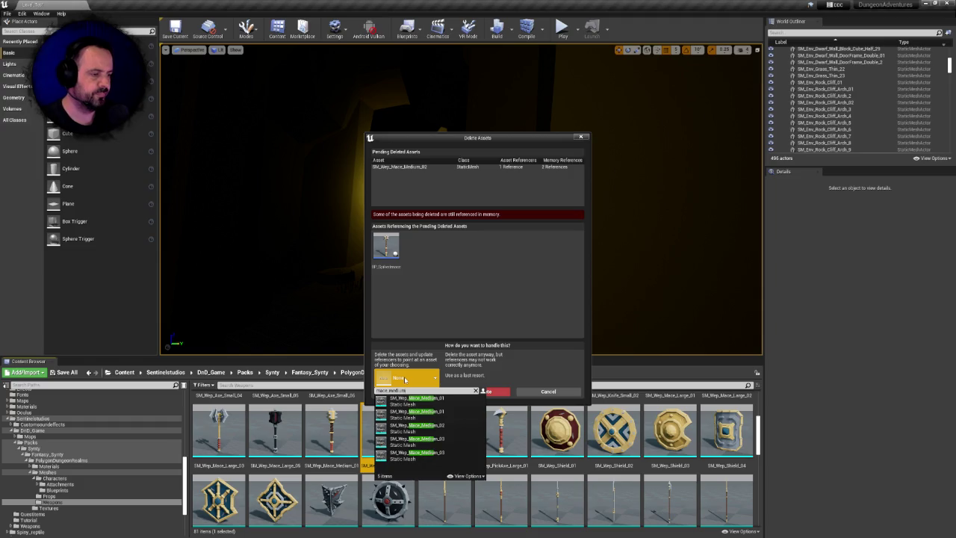
type("_02")
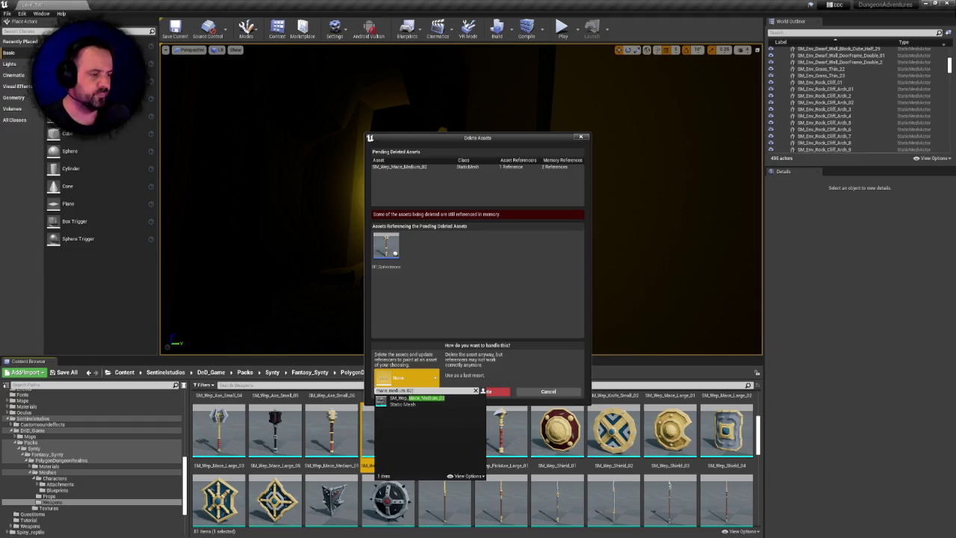
left_click(417, 404)
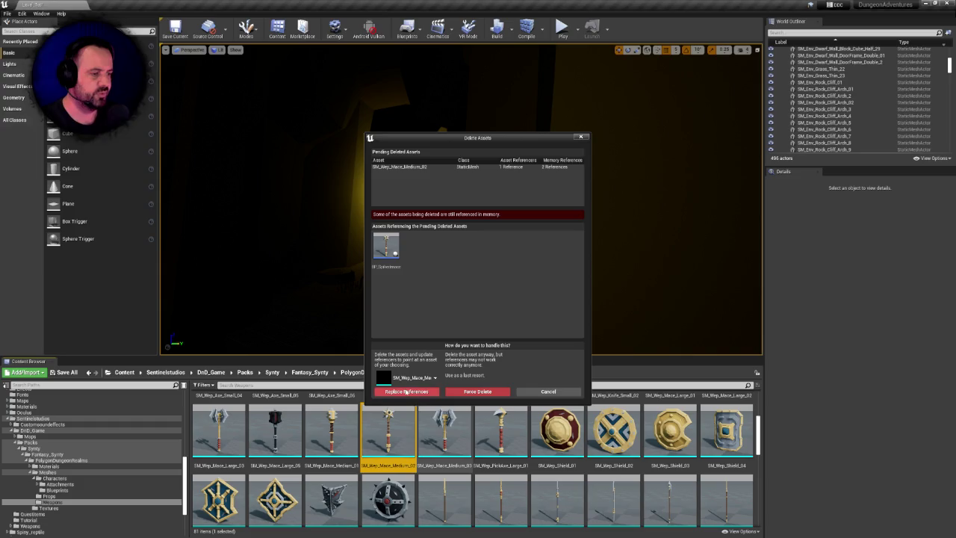
left_click(405, 391)
left_click(526, 303)
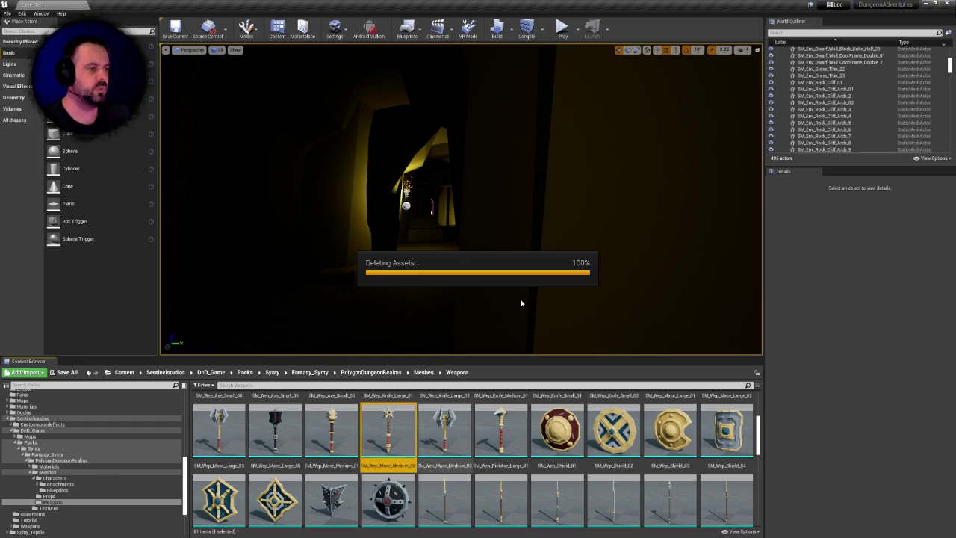
left_click(513, 340)
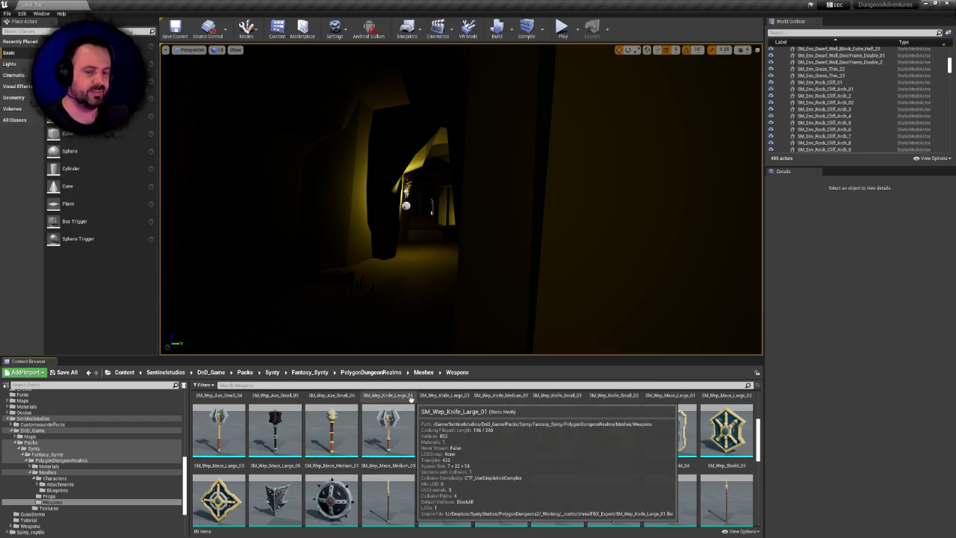
- Select SM_Wep_Axe_Large_01 through 07 and request their deletion
scroll("up", 3)
left_click(224, 422)
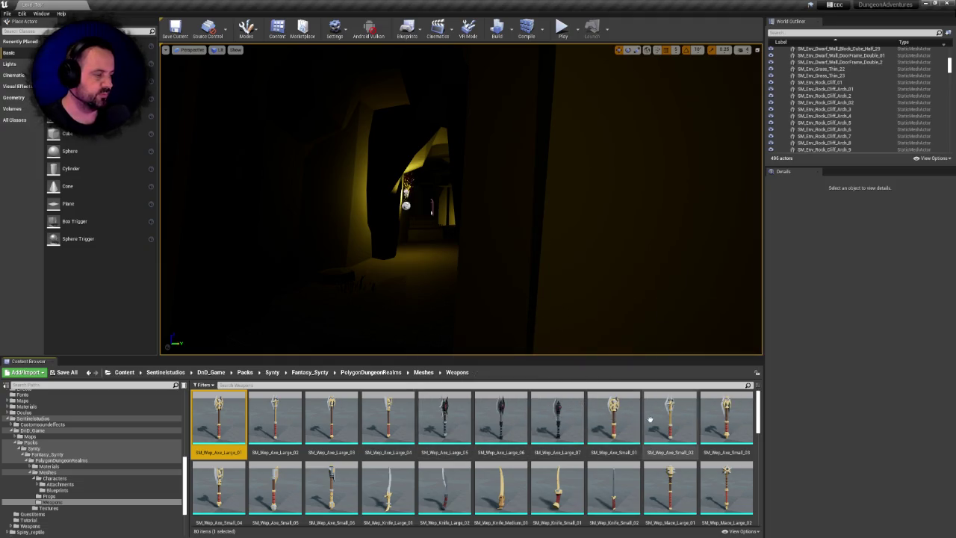
left_click(573, 425)
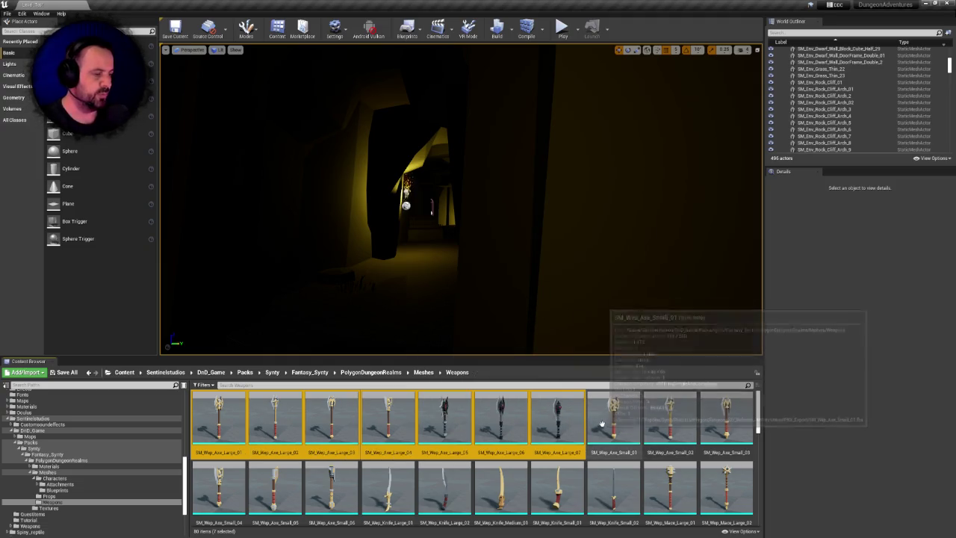
key("Delete")
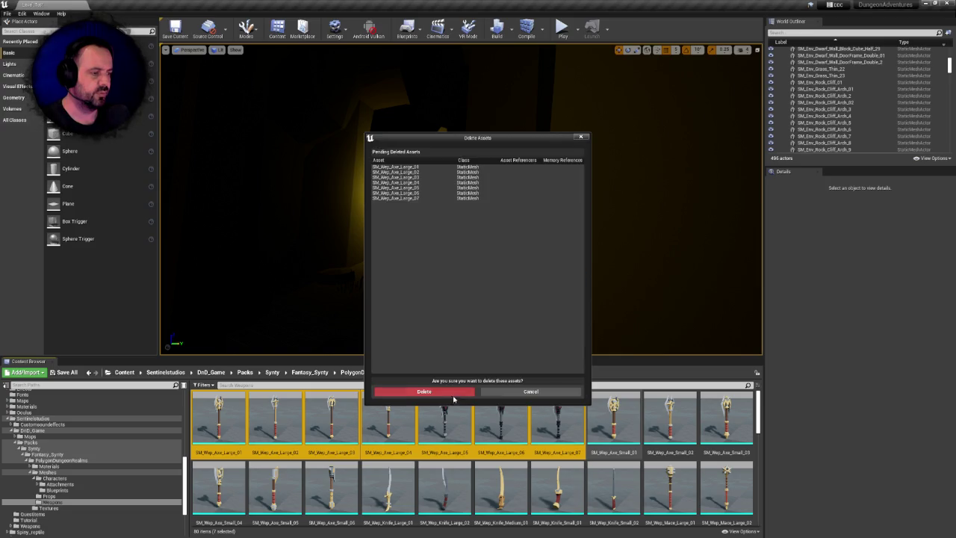
- Confirm deleting the seven SM_Wep_Axe_Large meshes, leaving 73 items
left_click(448, 392)
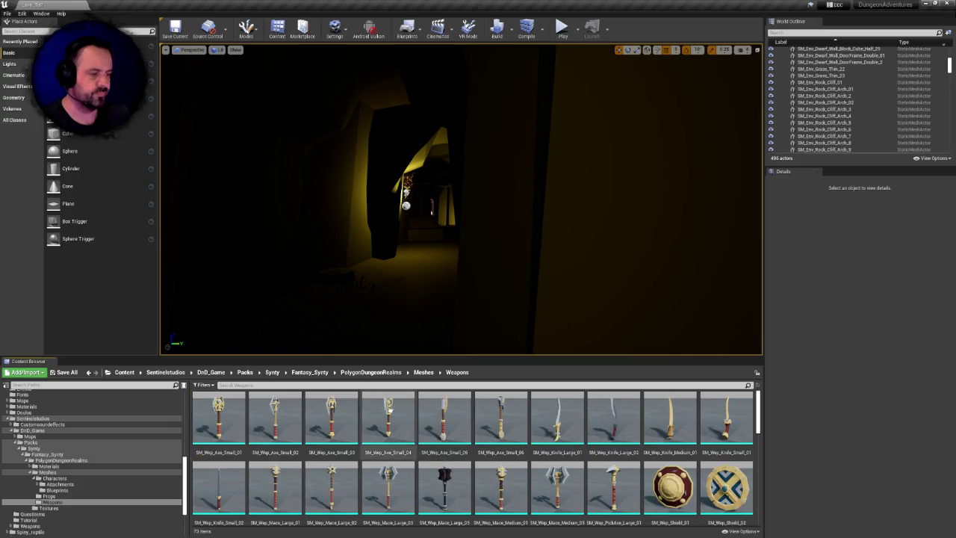
left_click(219, 419)
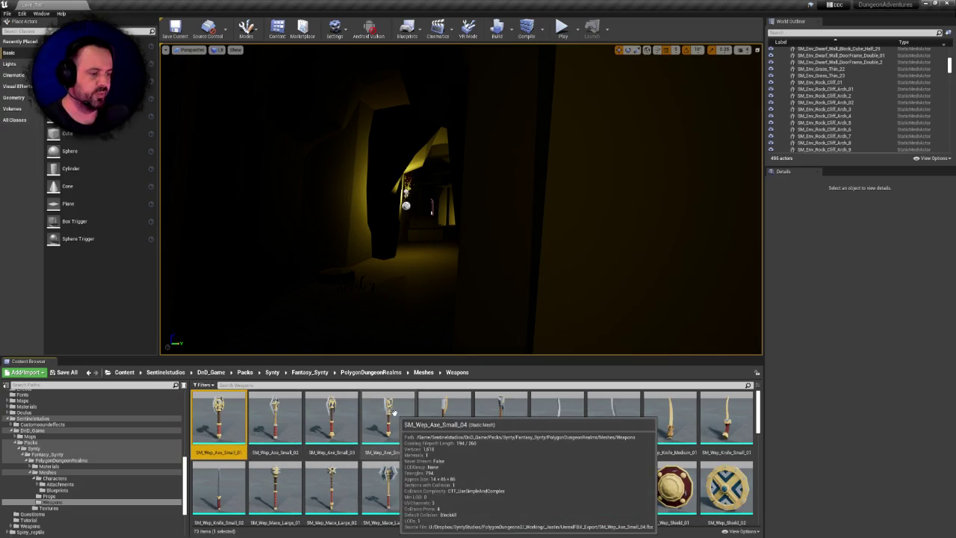
- Delete the four small axe meshes SM_Wep_Axe_Small_01 through 04
left_click(394, 412)
key("Delete")
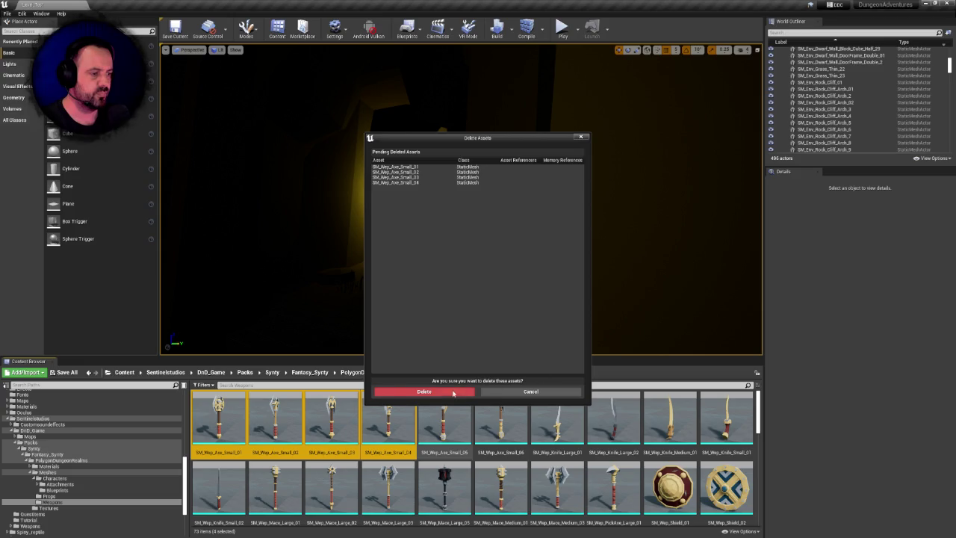
left_click(450, 393)
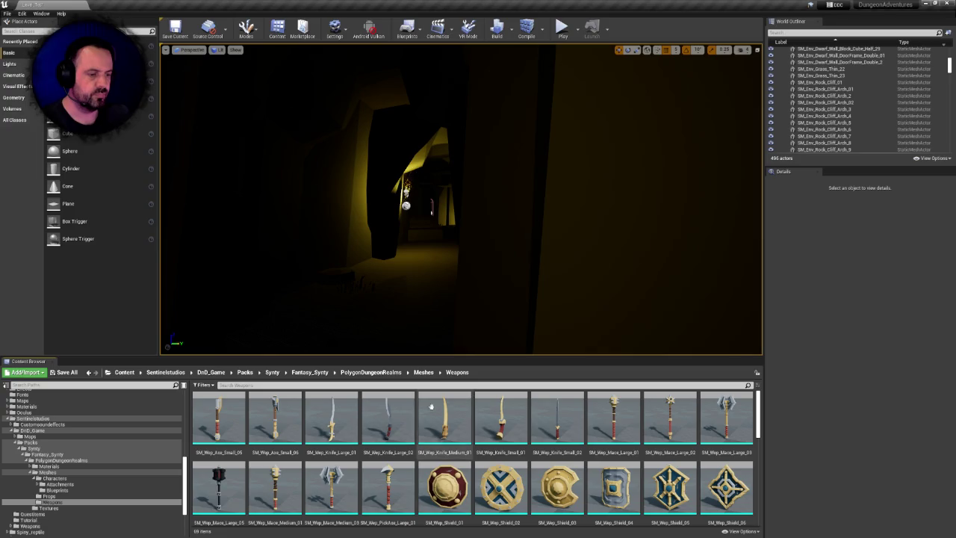
- Try deleting SM_Wep_Axe_Small_05 and 06 together, cancelling when they show as referenced
left_click(218, 420)
left_click(282, 420)
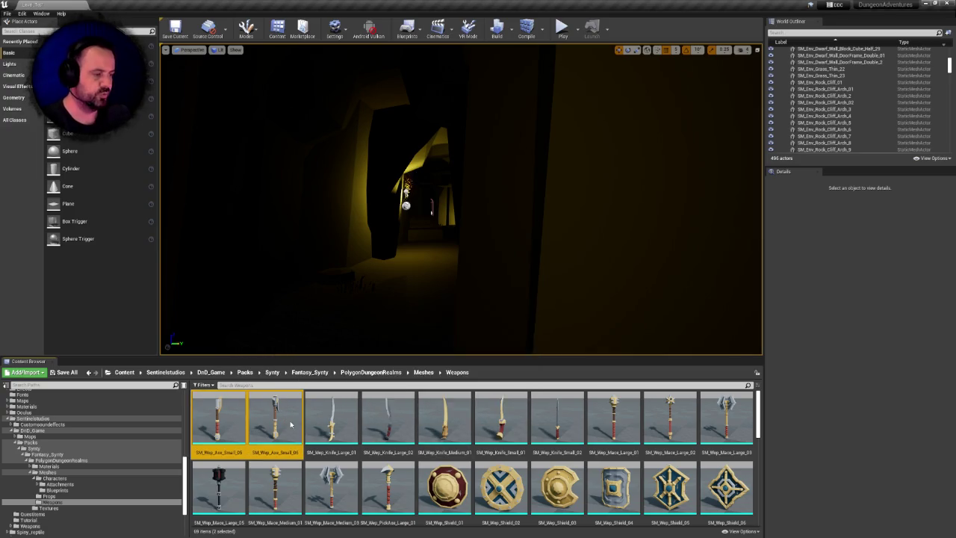
key("Delete")
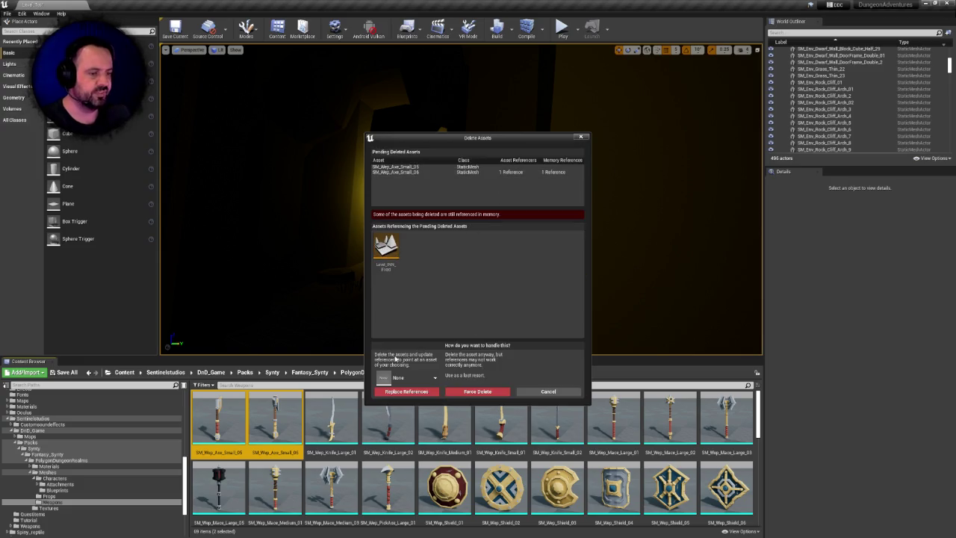
left_click(548, 392)
- Delete the referenced small axe alone, redirecting the level's reference to SM_Wep_Axe_Small_06
left_click(270, 412)
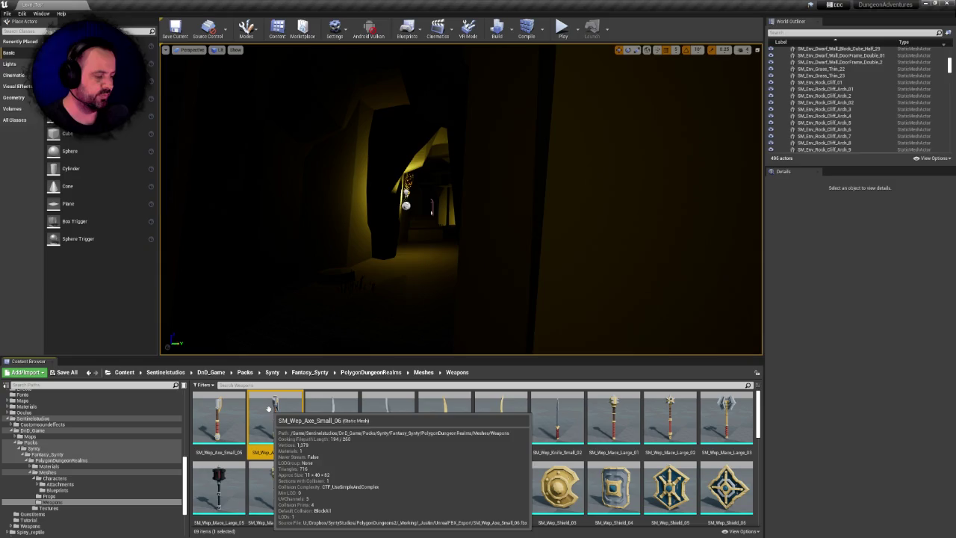
key("Delete")
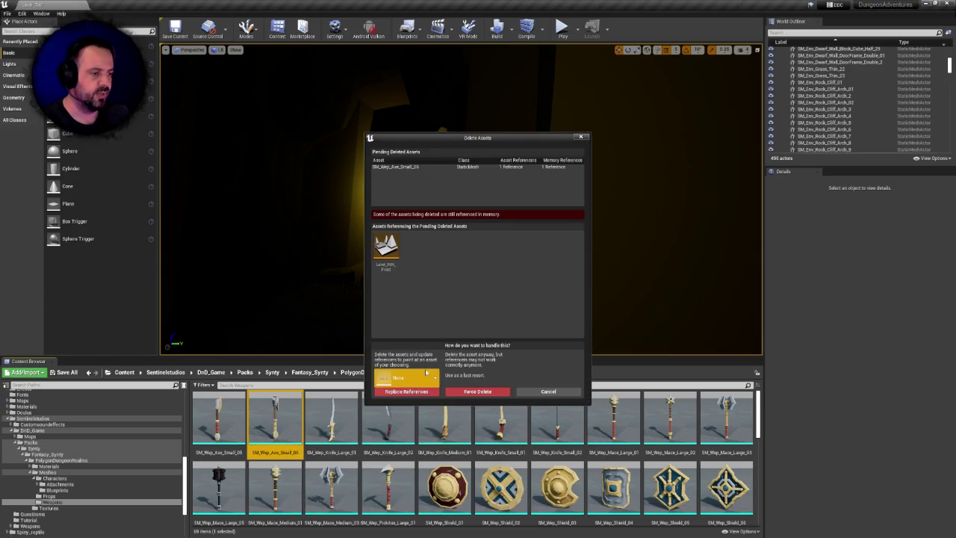
left_click(420, 377)
type("axe")
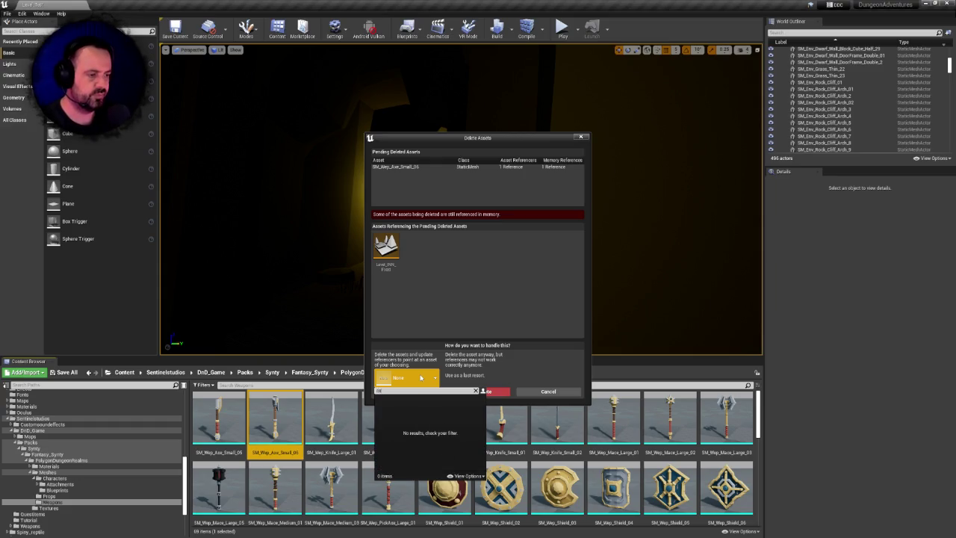
type("e")
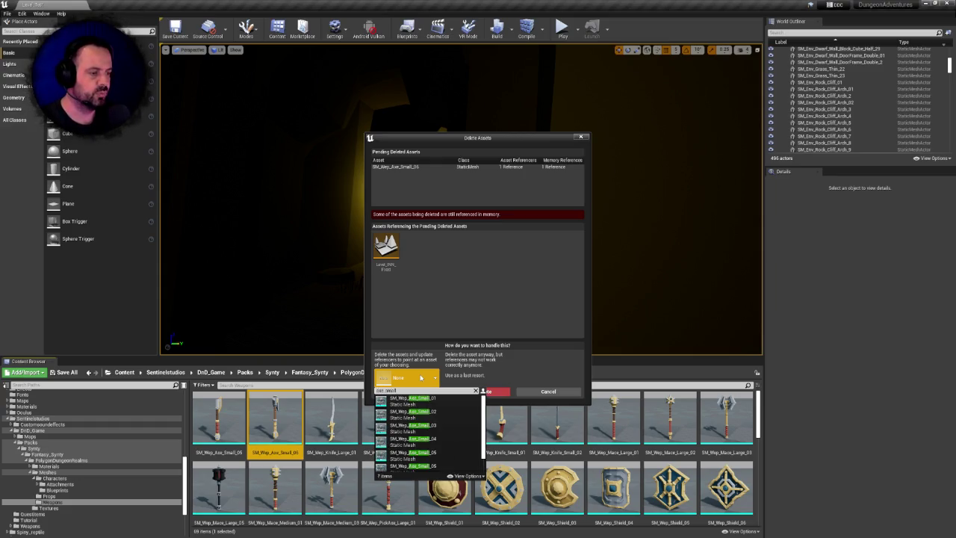
type("_06")
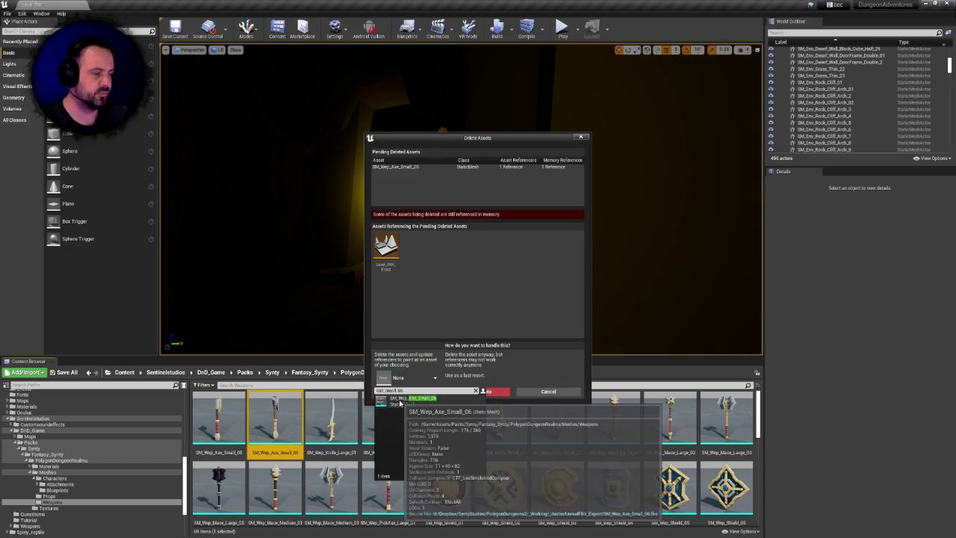
left_click(415, 398)
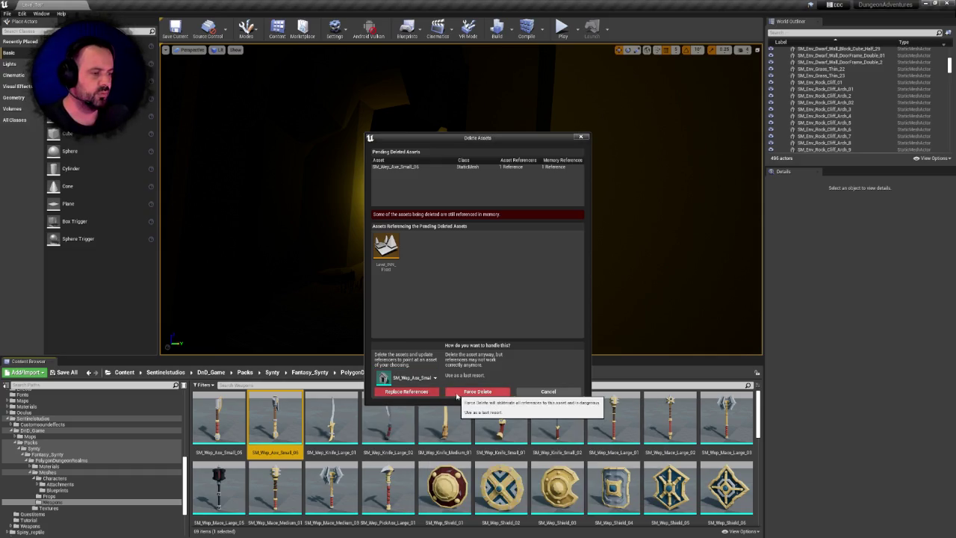
left_click(407, 392)
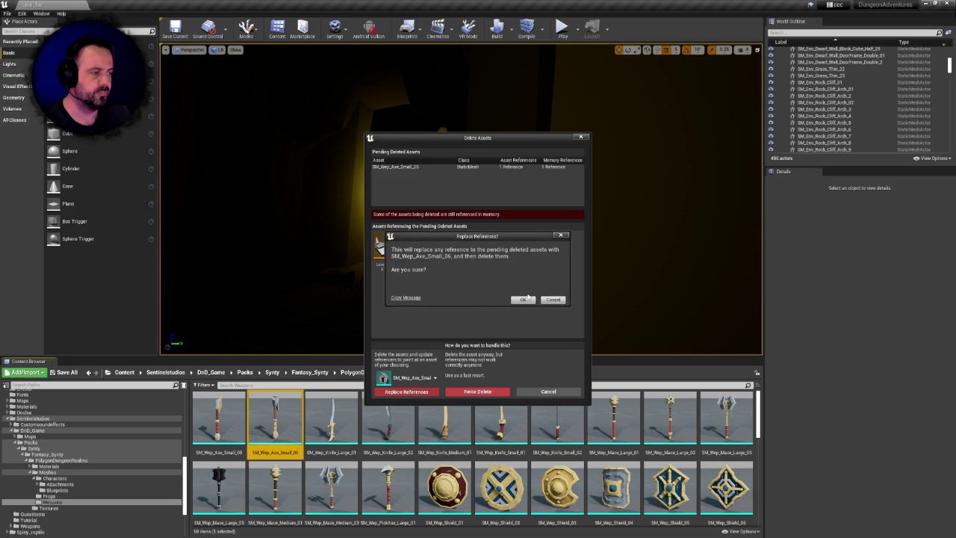
left_click(524, 299)
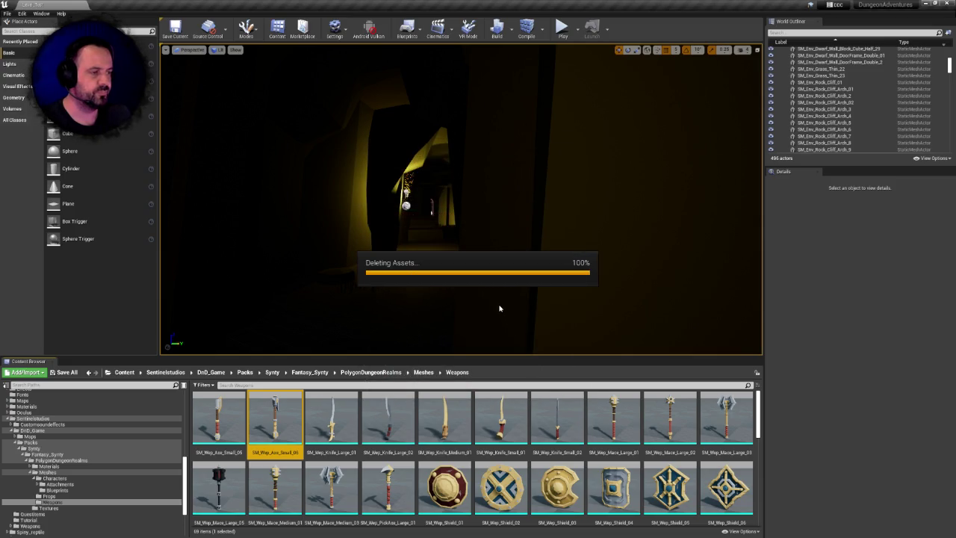
left_click(512, 339)
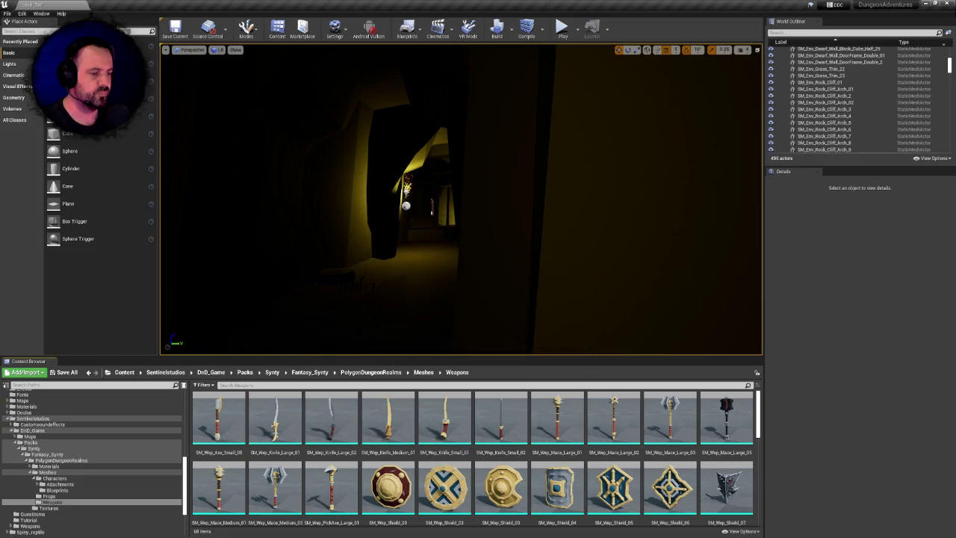
- Delete the entire Weapons folder under Meshes, confirming removal of all weapon meshes
scroll("down", 3)
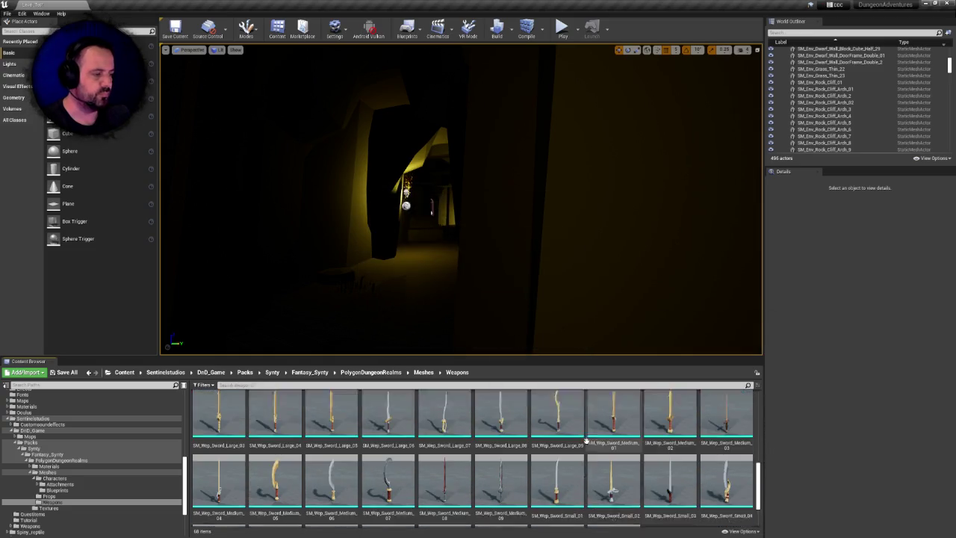
scroll("up", 3)
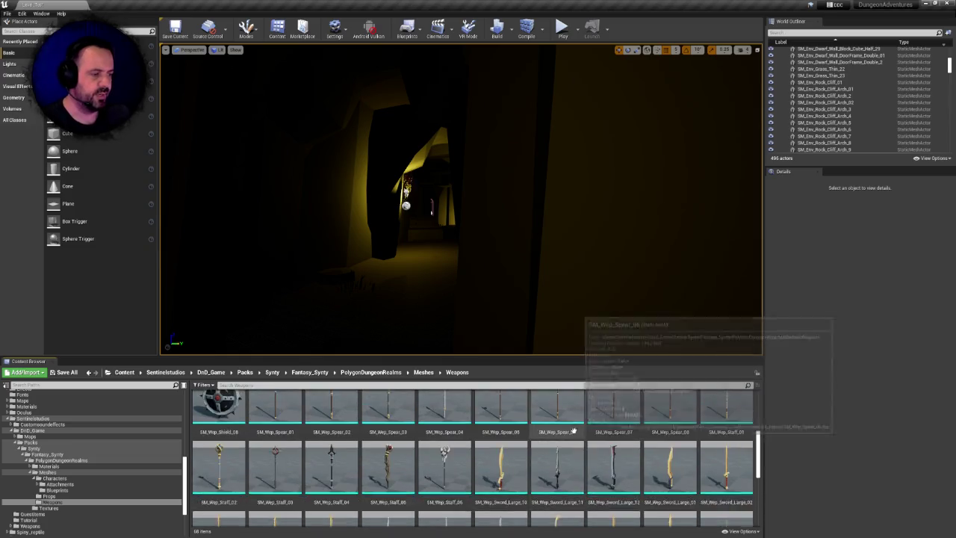
left_click(423, 372)
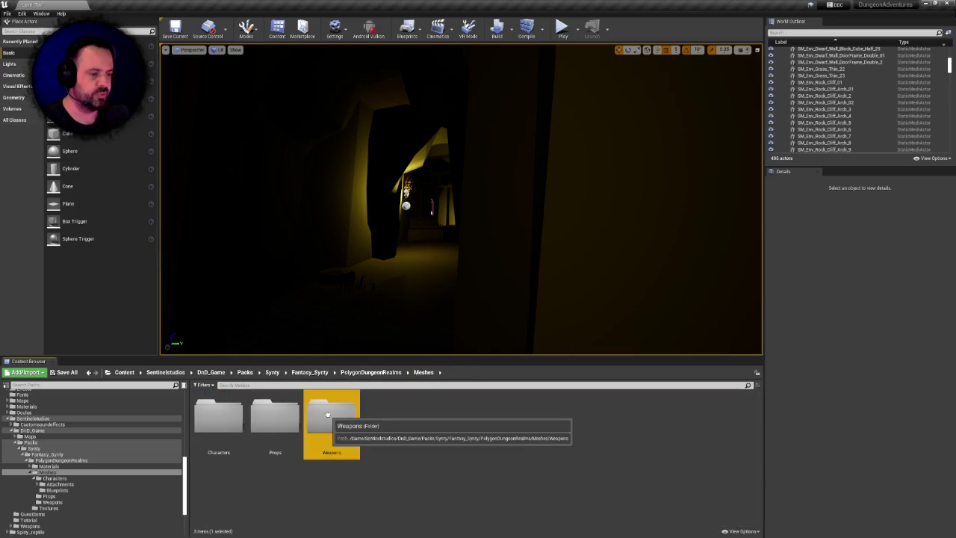
right_click(332, 415)
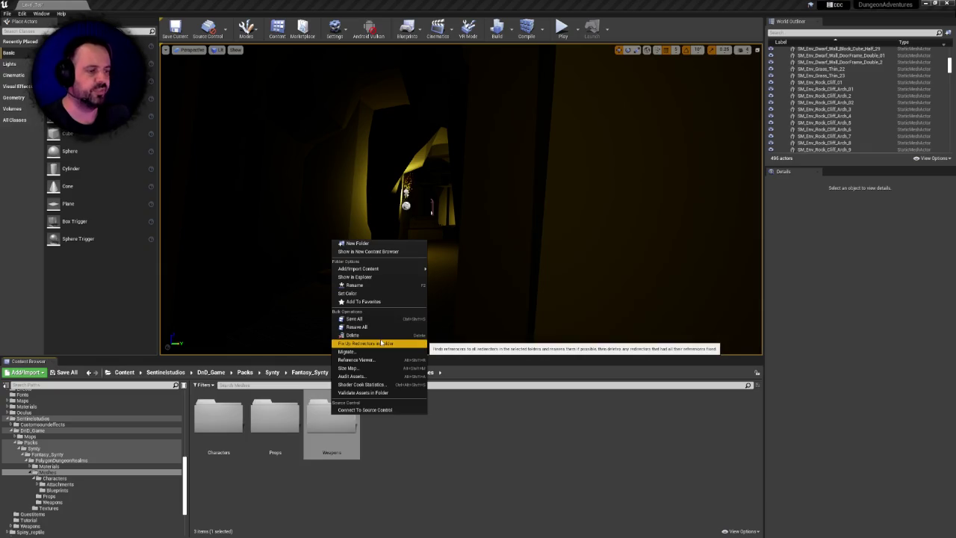
left_click(388, 328)
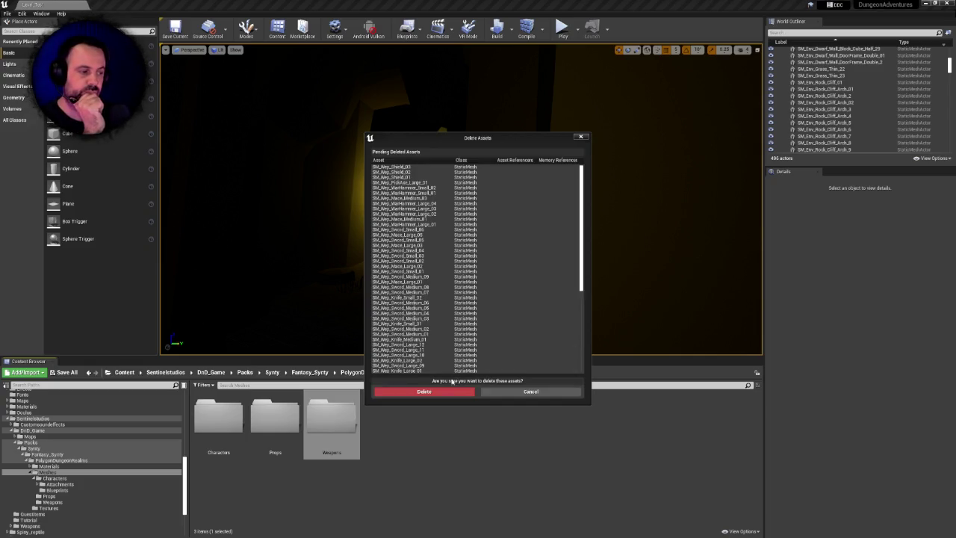
left_click(424, 391)
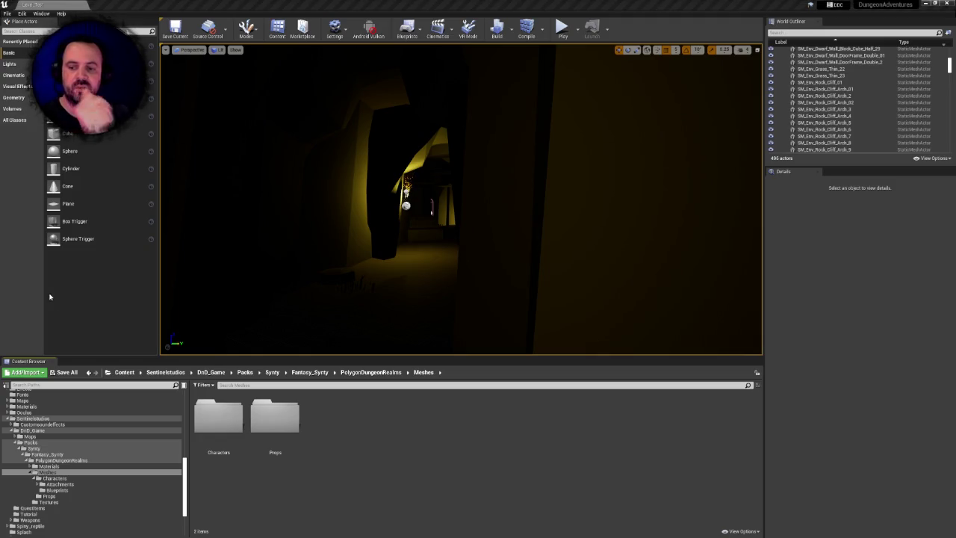
left_click(282, 419)
- Delete the 12 anvil and banner meshes from Props, then queue six barrel meshes for deletion
double_click(282, 419)
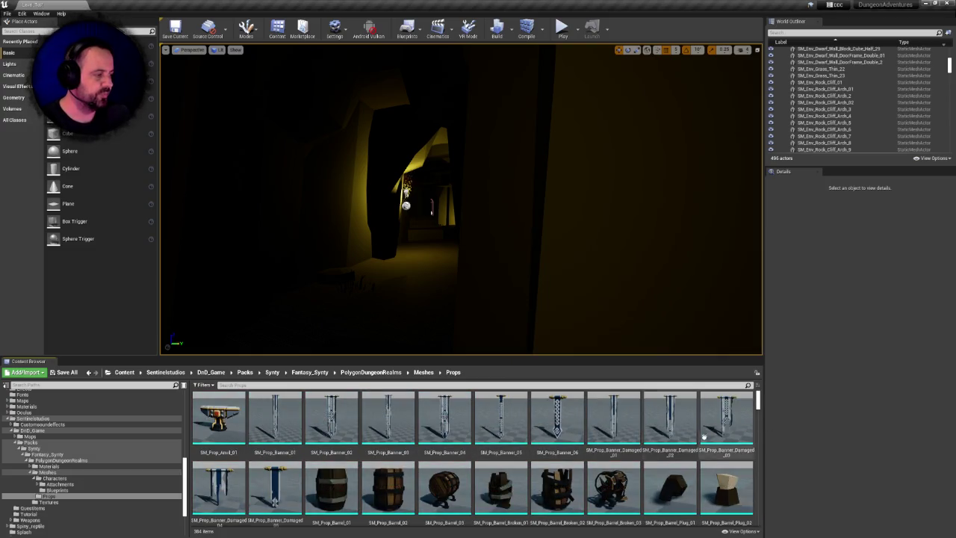
left_click_drag(758, 401, 757, 389)
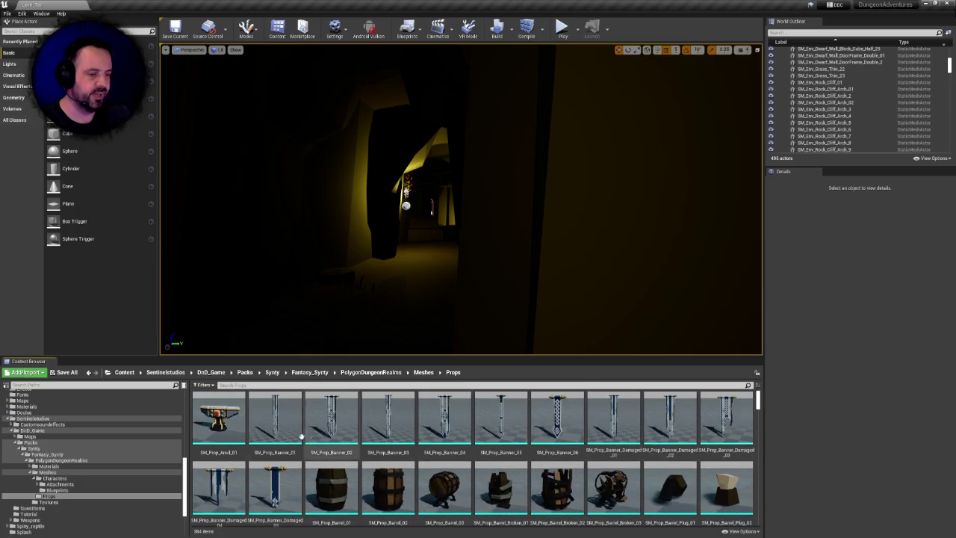
left_click(218, 421)
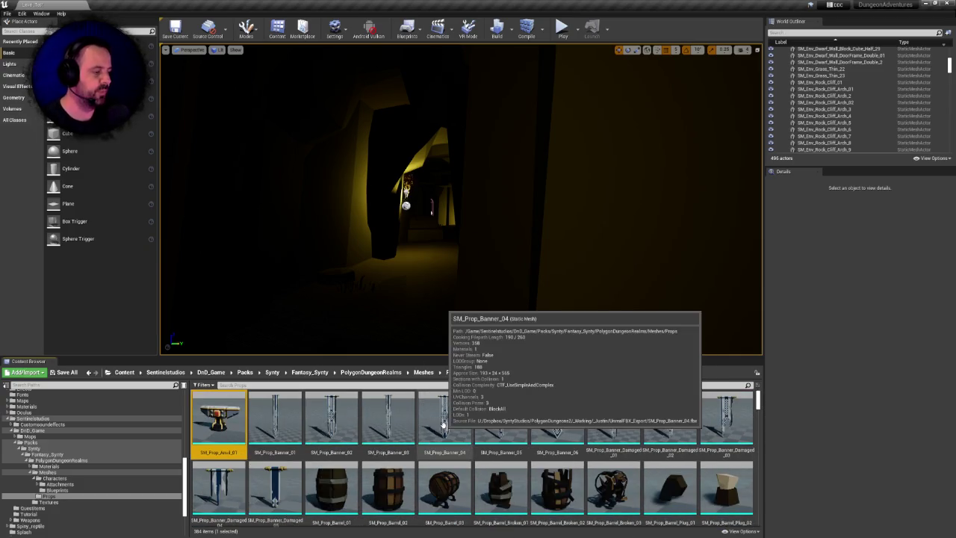
scroll("down", 3)
scroll("down", 3)
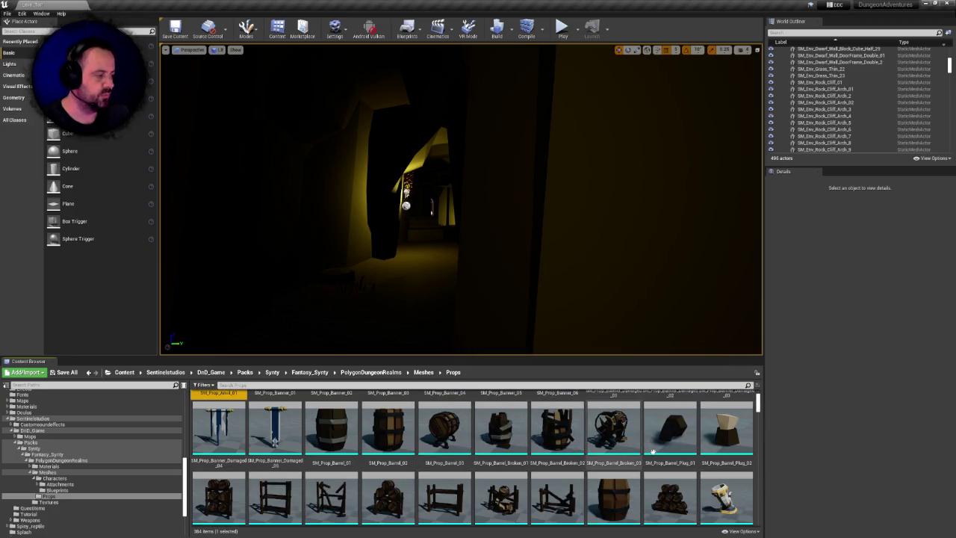
scroll("up", 3)
left_click(281, 481)
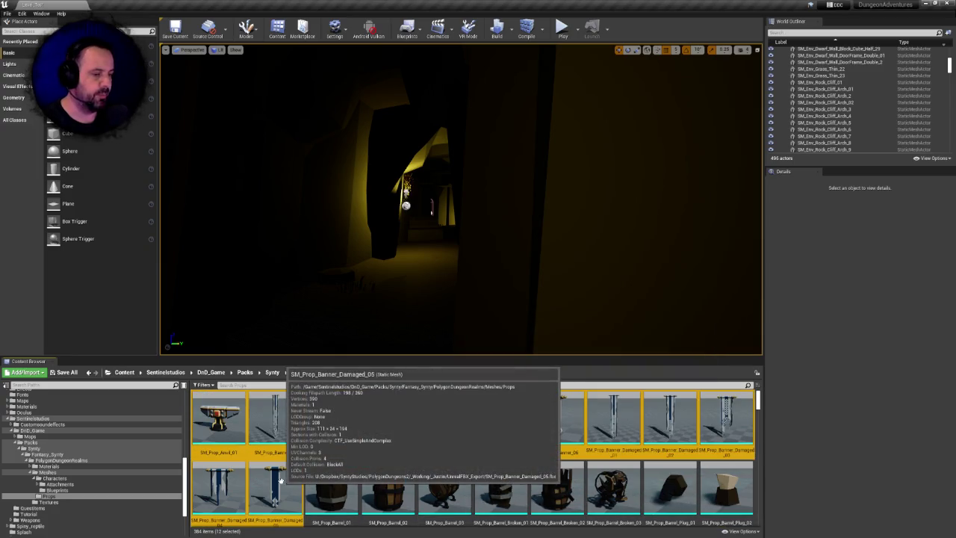
key("Delete")
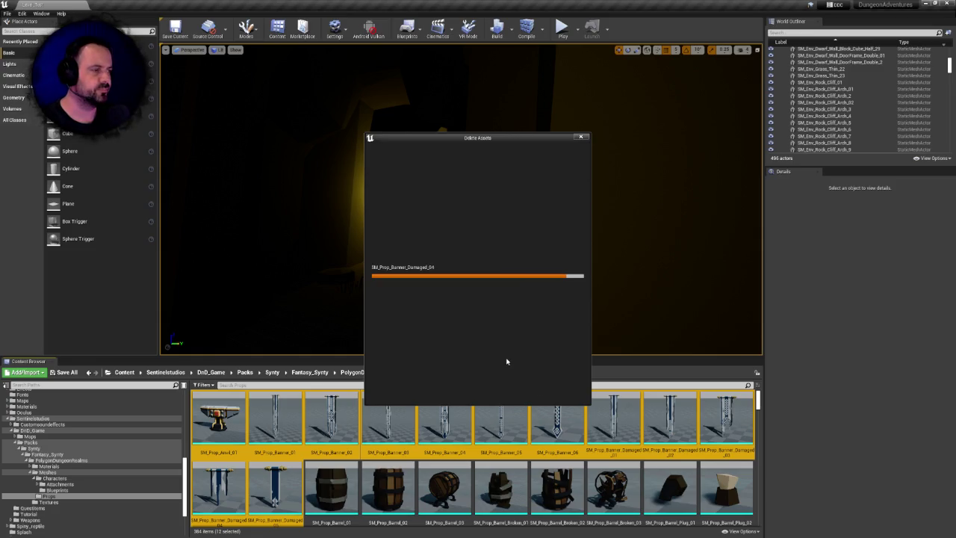
left_click(432, 389)
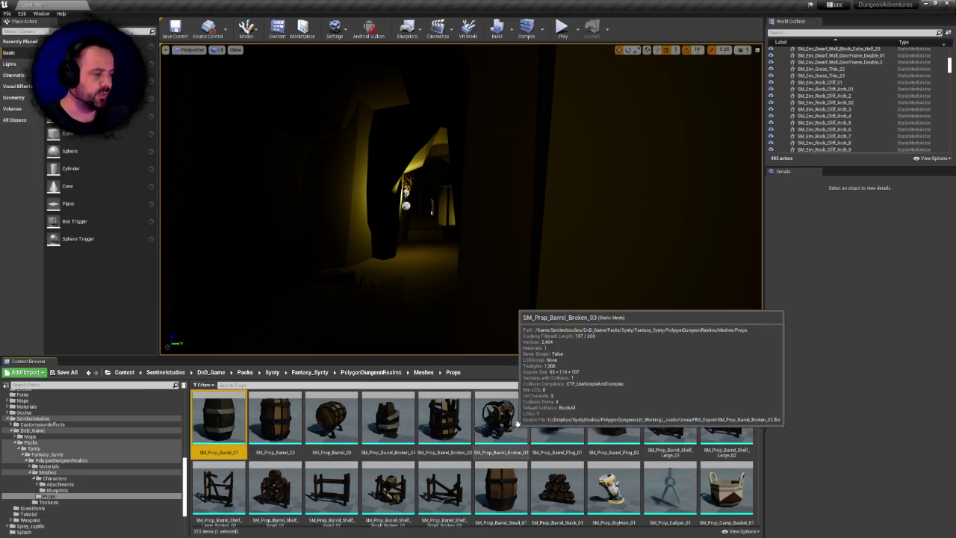
left_click(517, 423)
key("Delete")
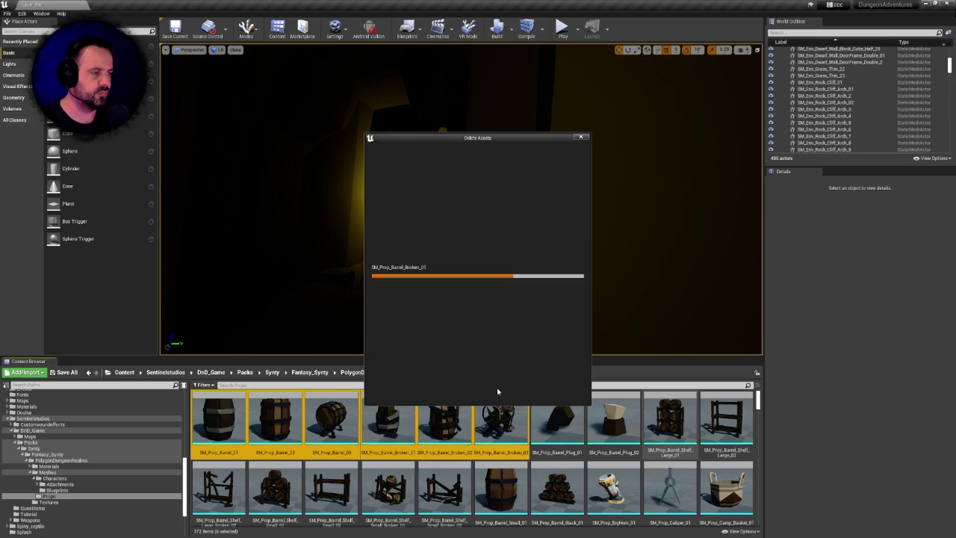
- Confirm the six barrel deletions, then select SM_Prop_Barrel_Plug_01 through Barrel_Stack_01 for deletion
left_click(467, 392)
left_click(218, 418)
left_click(219, 489)
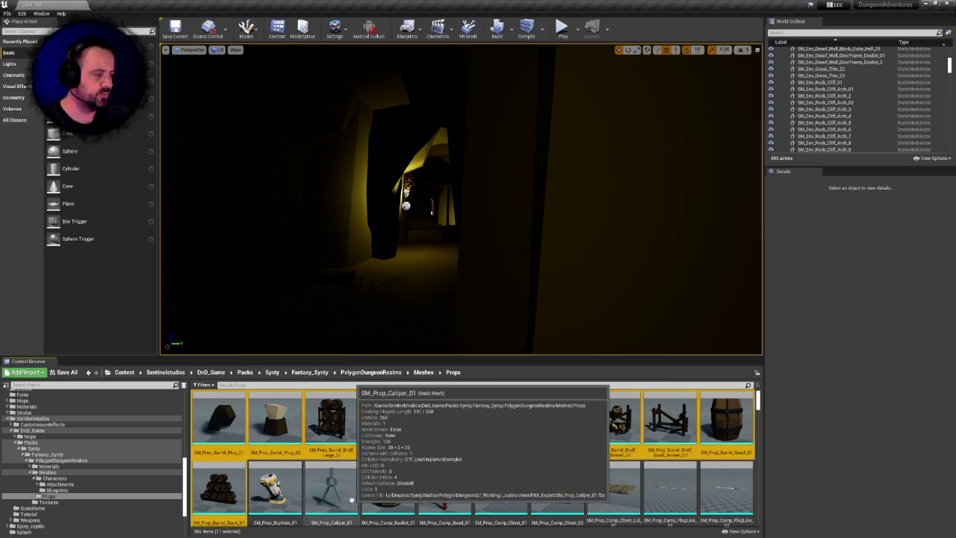
key("Delete")
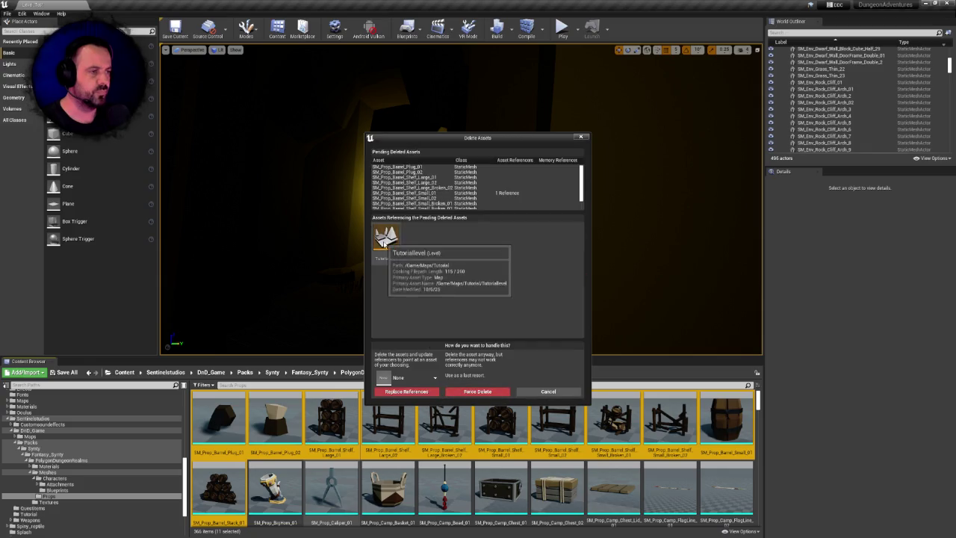
- Check references for SM_Prop_Barrel_Shelf_Small_01 and Barrel_Stack_01, then cancel the batch deletion
left_click_drag(582, 188, 584, 200)
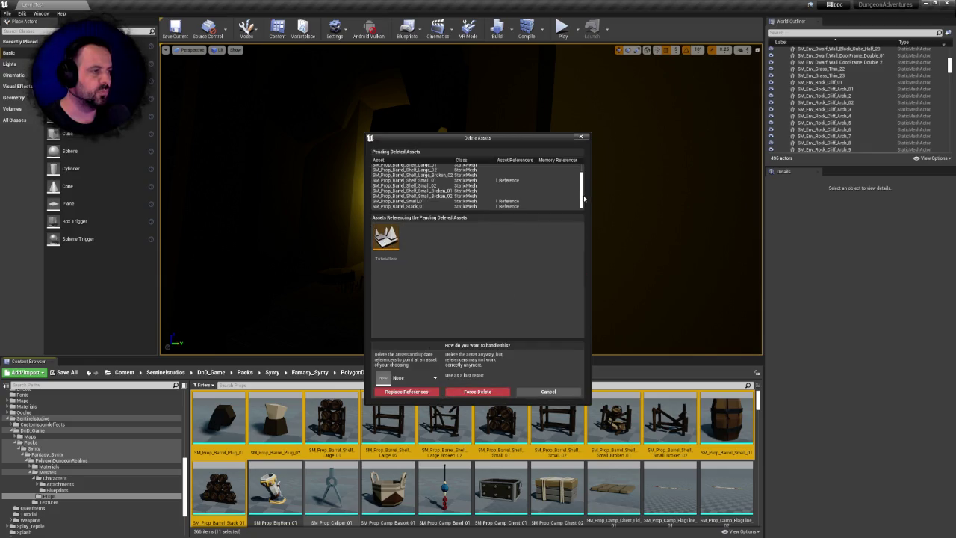
left_click(500, 181)
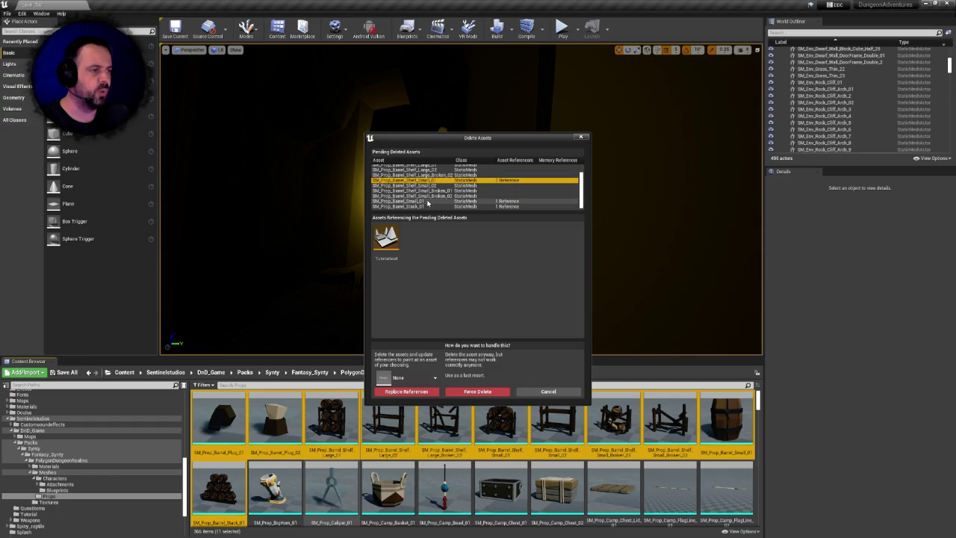
left_click(423, 207)
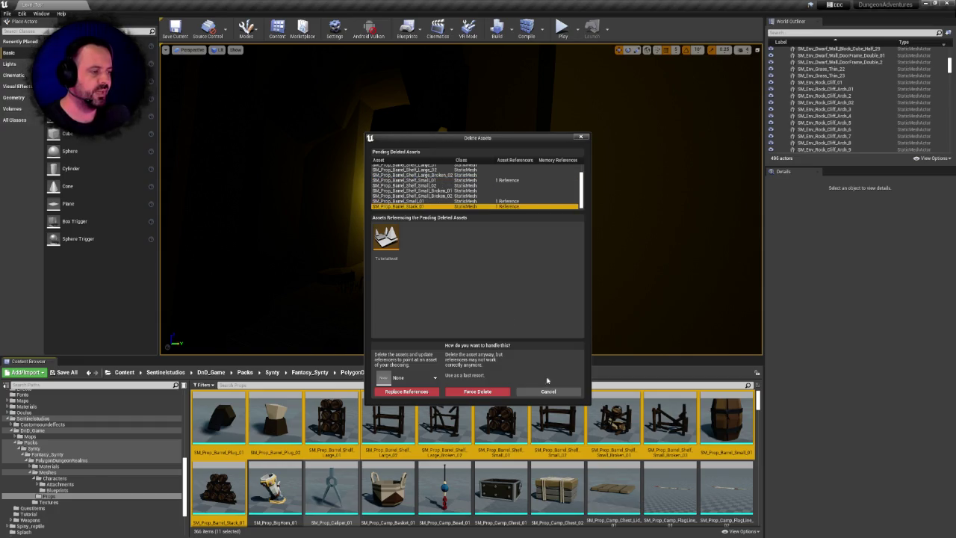
left_click(549, 392)
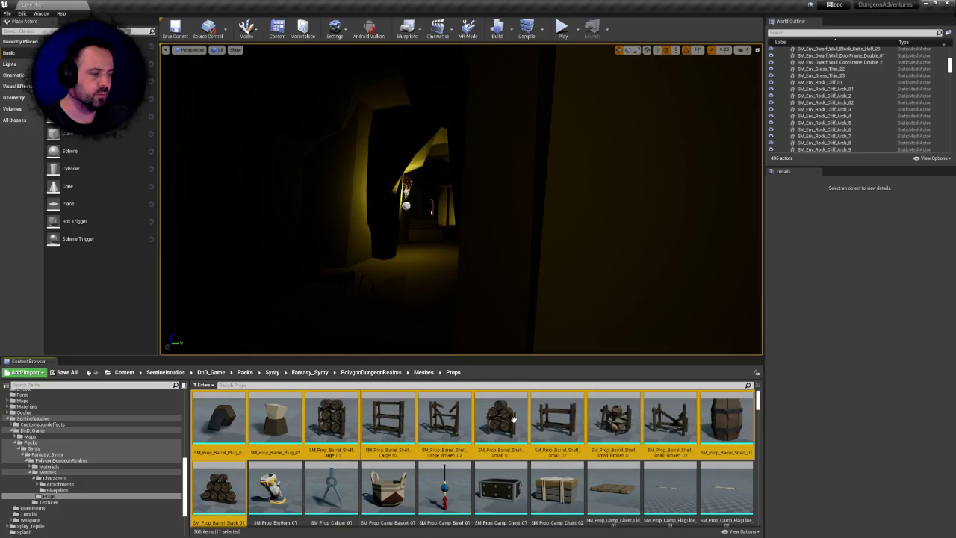
- Delete SM_Prop_Barrel_Shelf_Small_01, redirecting its level references to a kept shelf mesh
left_click(514, 419)
key("Delete")
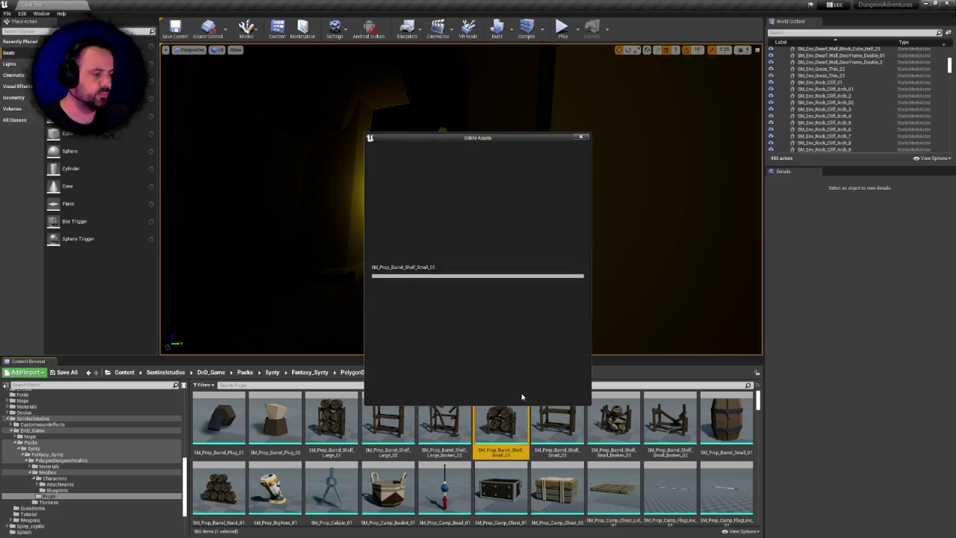
left_click(424, 381)
type("shelf_sma")
type("ll_0")
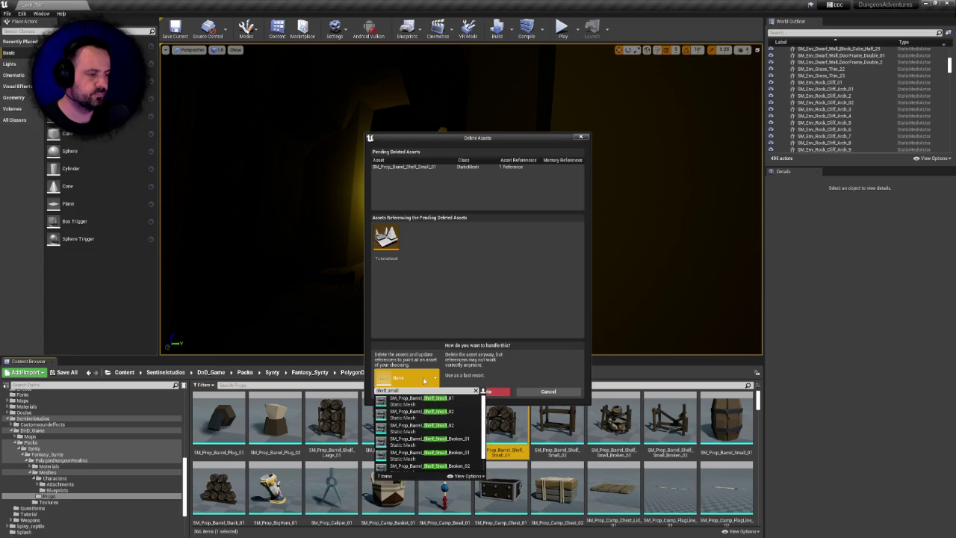
type("1")
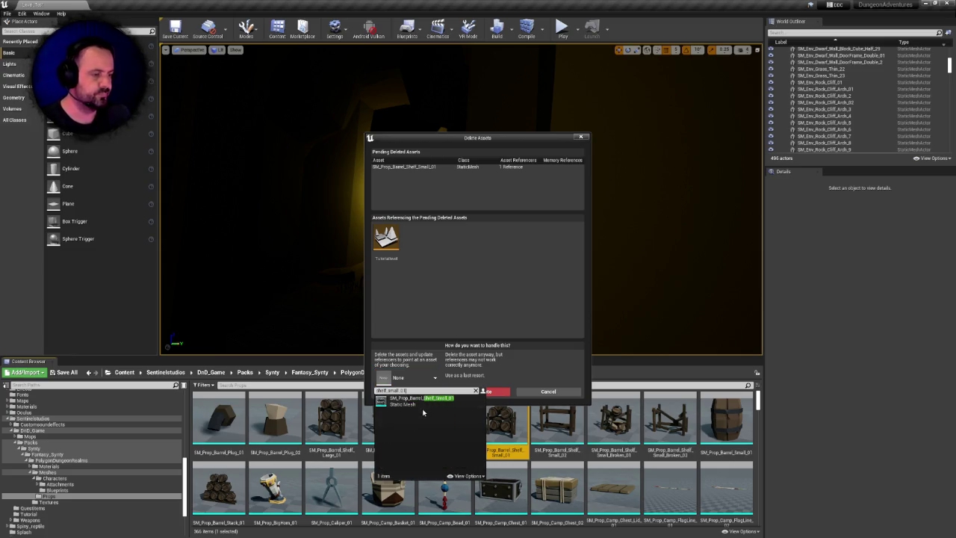
left_click(411, 401)
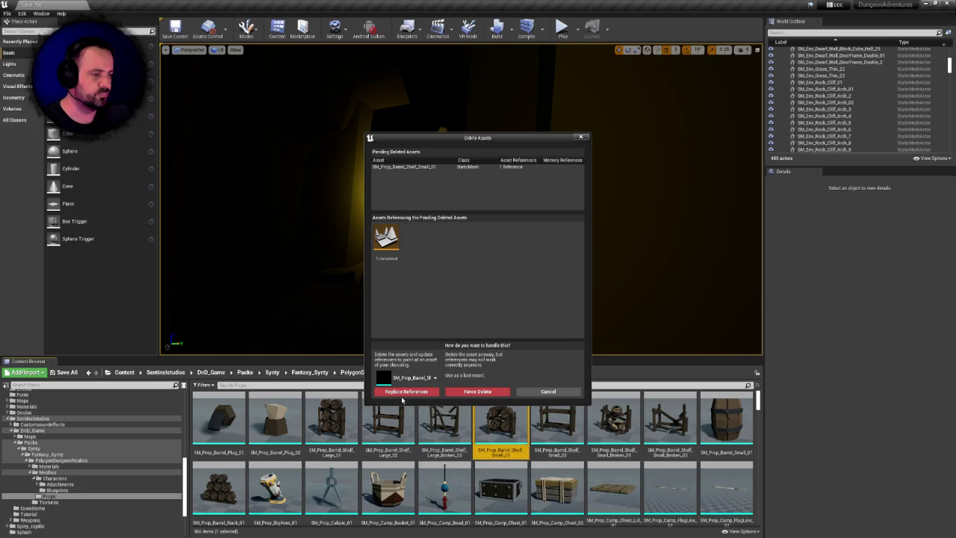
left_click(406, 391)
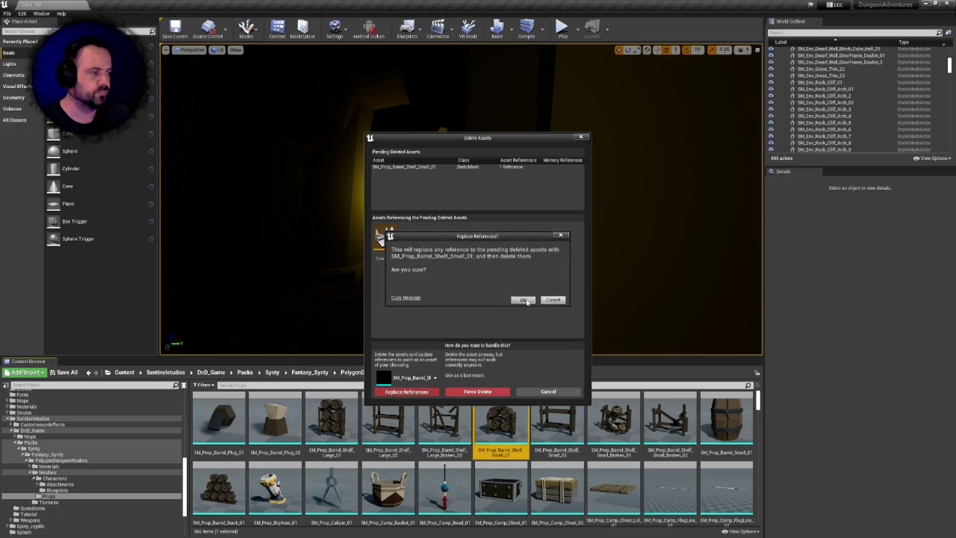
left_click(523, 299)
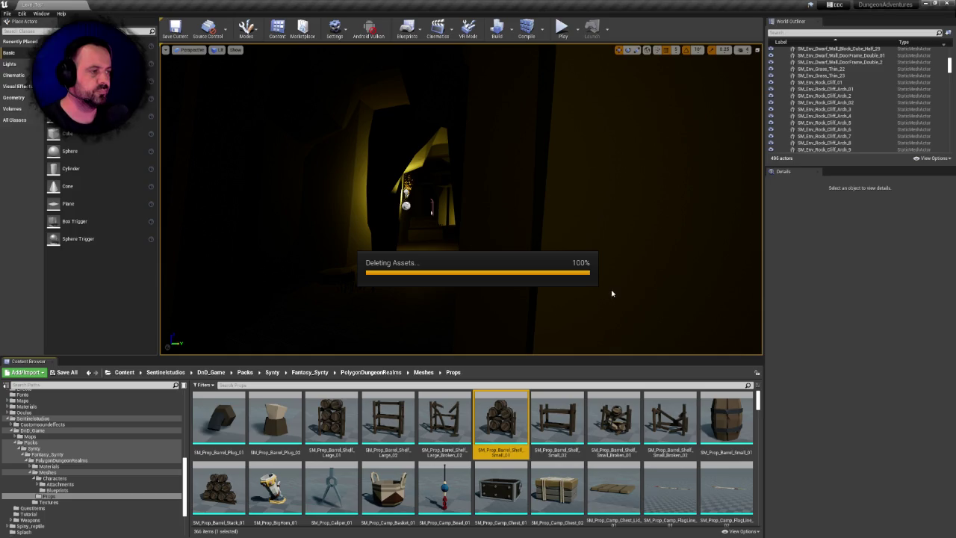
left_click(522, 338)
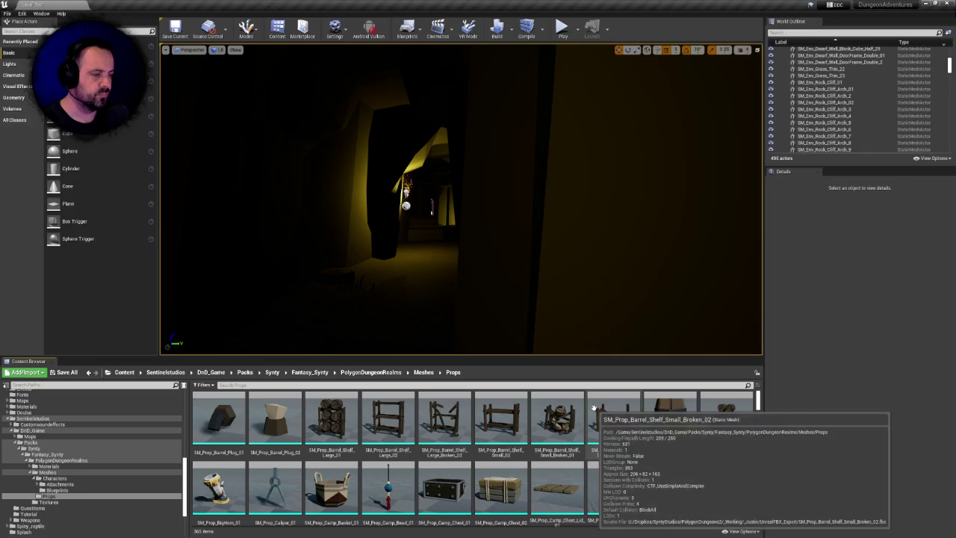
- Delete SM_Prop_Barrel_Small_01, replacing its references with the kept small barrel mesh
left_click(667, 420)
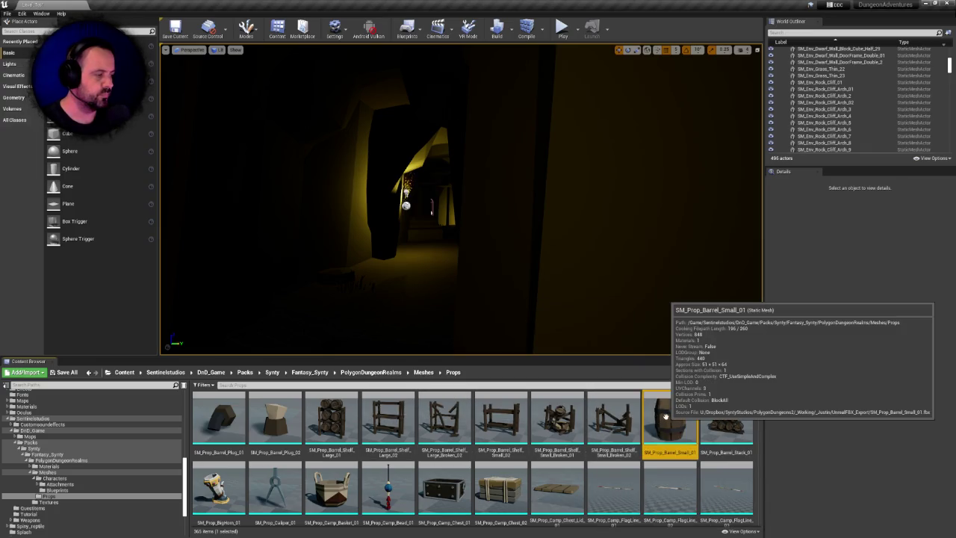
key("Delete")
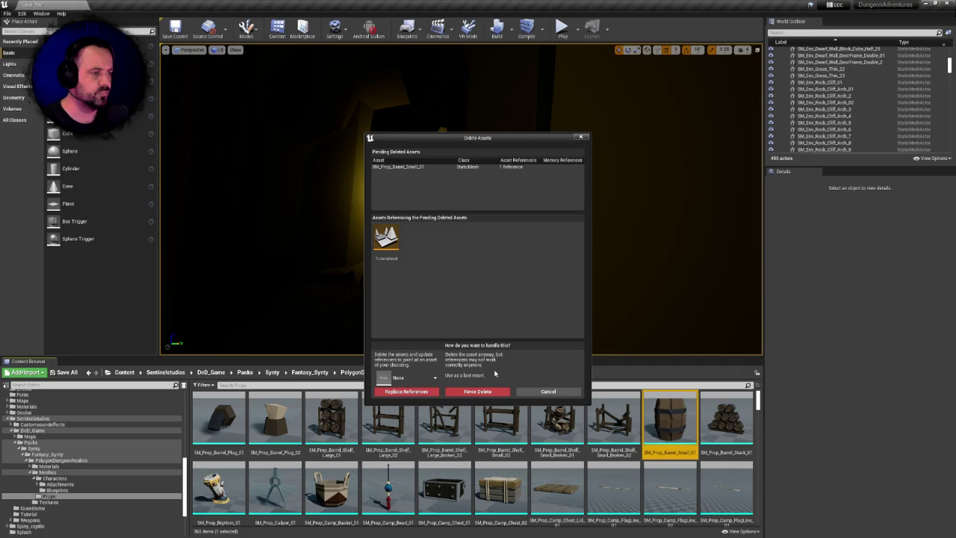
left_click(410, 381)
type("barr")
type("el_small_01")
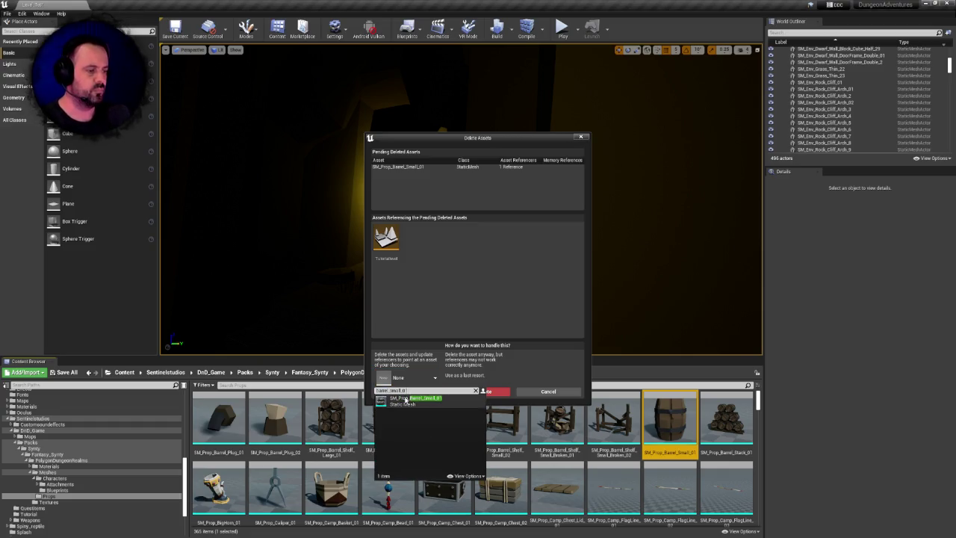
left_click(406, 397)
left_click(406, 396)
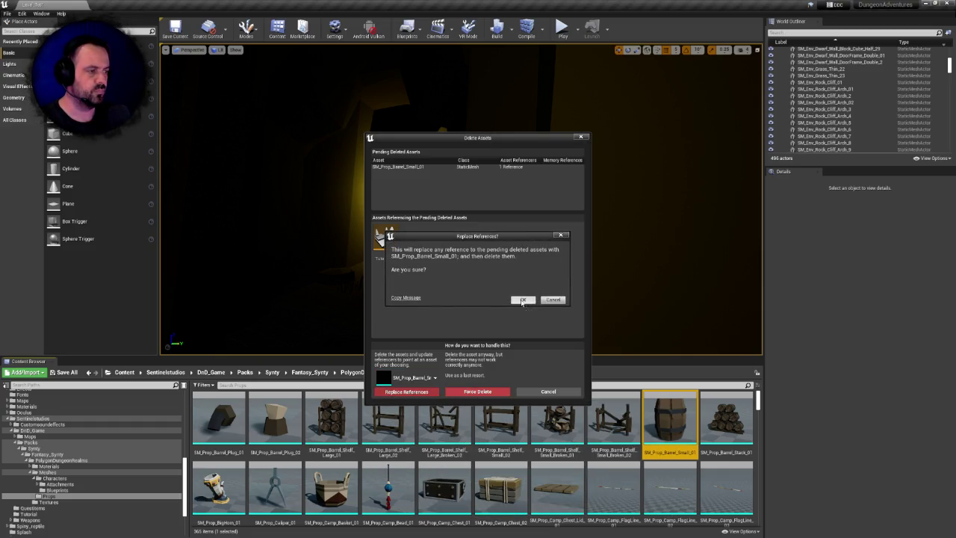
left_click(521, 303)
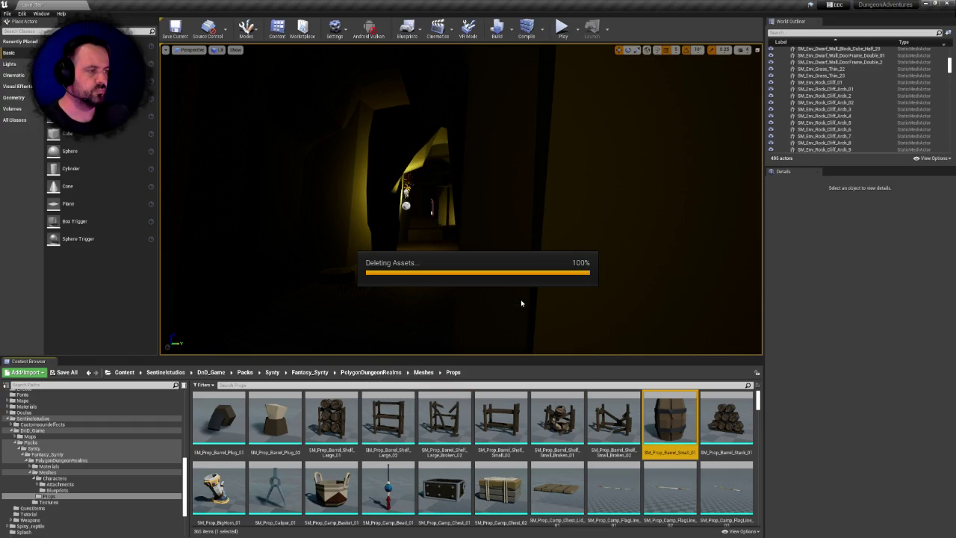
left_click(513, 342)
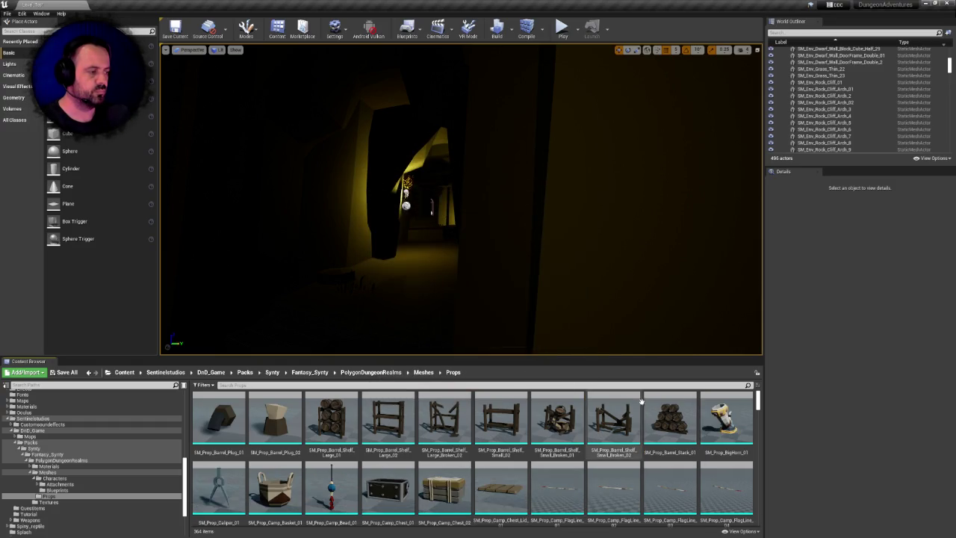
- Delete the barrel stack mesh, redirecting its TutorialLevel references to the kept SM_Prop_Barrel_Stack_01
left_click(673, 410)
key("Delete")
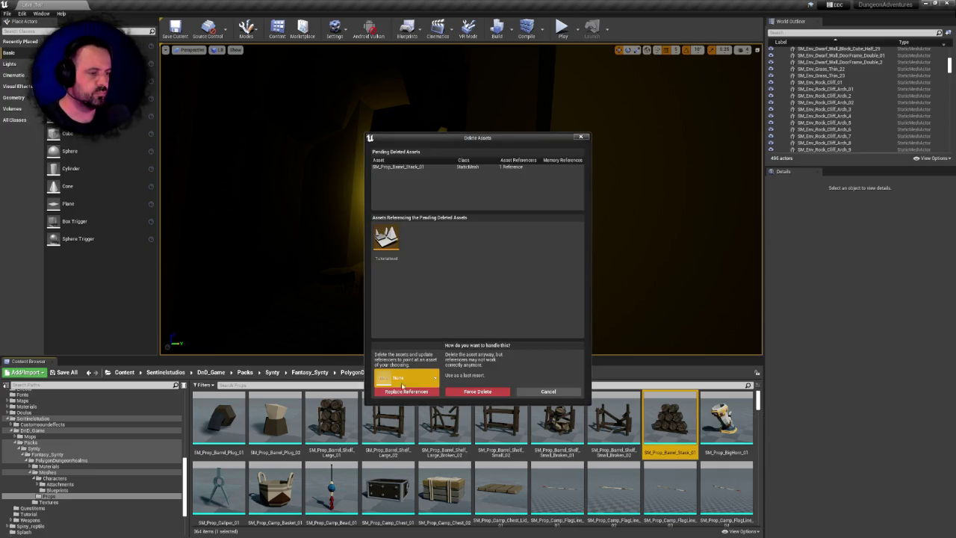
left_click(402, 381)
type("stack")
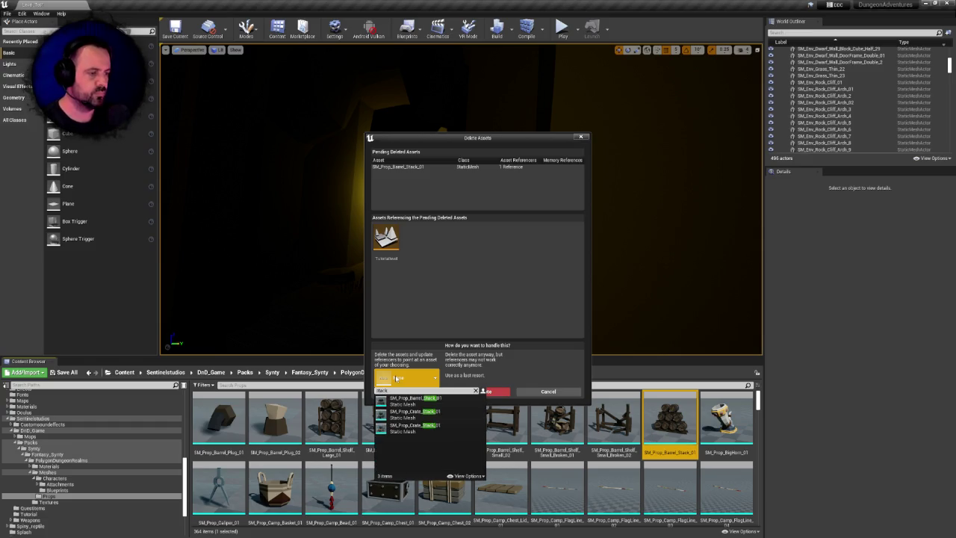
type("_01")
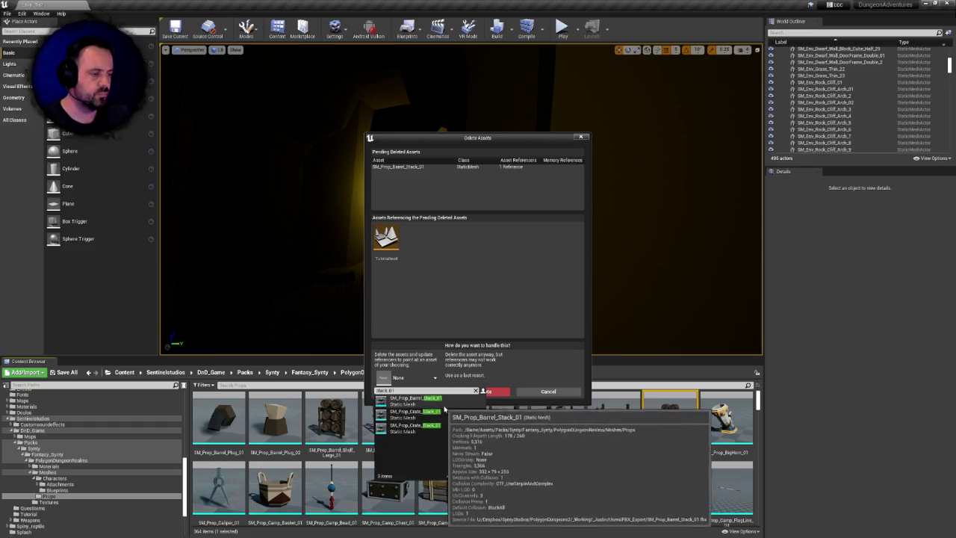
left_click(437, 399)
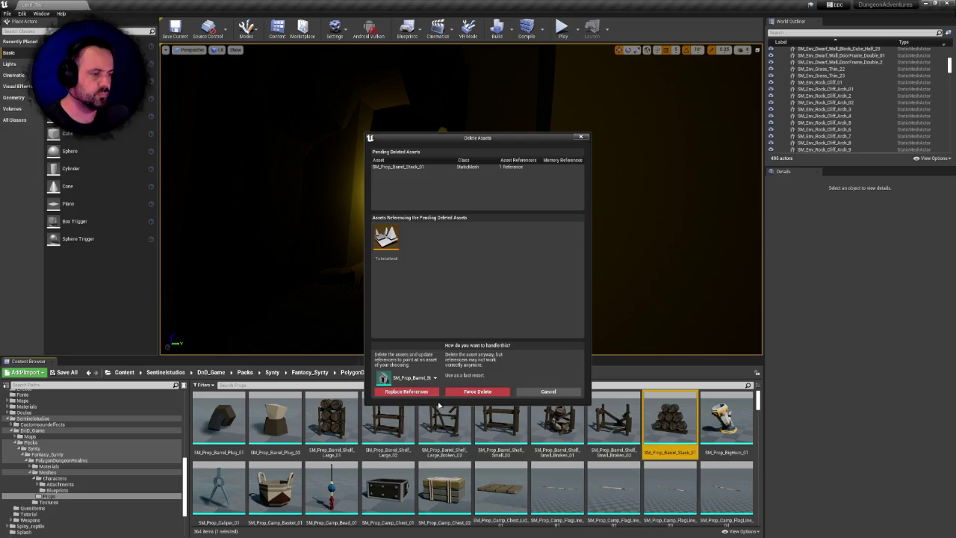
left_click(407, 392)
left_click(523, 300)
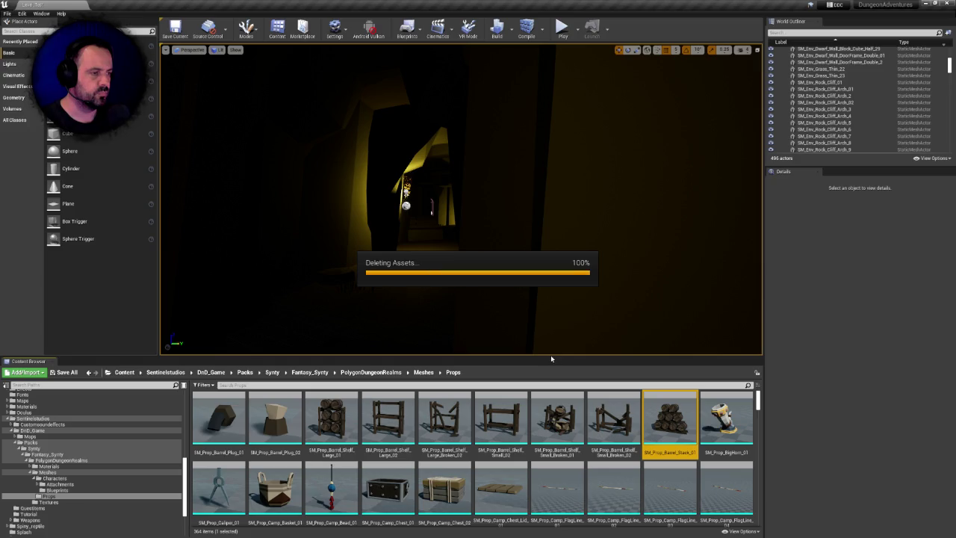
left_click(513, 344)
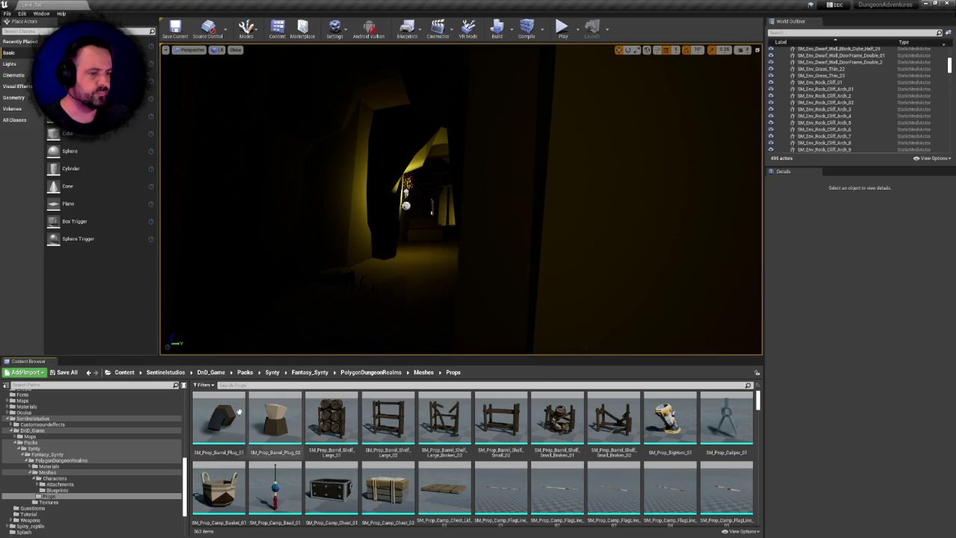
- Delete the first eight props, the unreferenced barrel plug and shelf meshes
left_click(239, 412)
left_click(626, 427)
key("Delete")
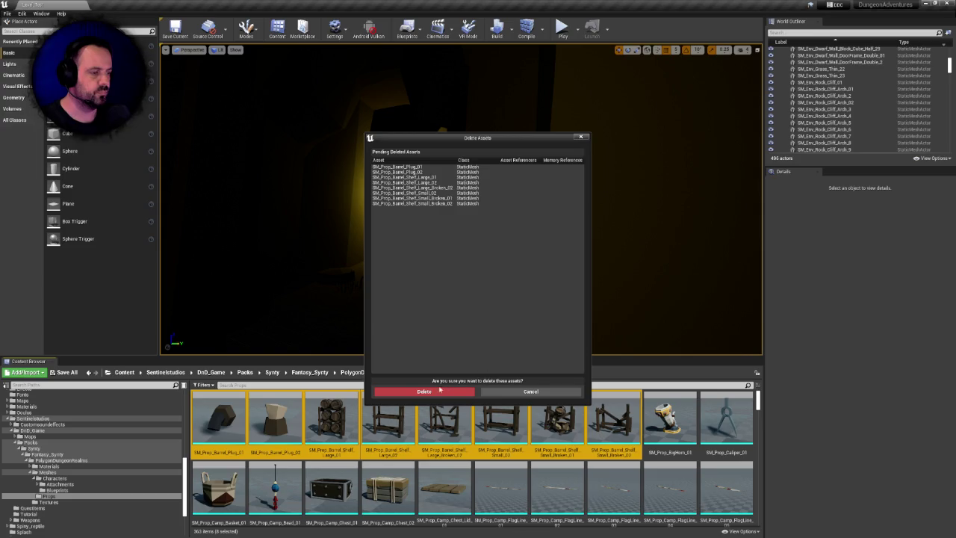
left_click(440, 389)
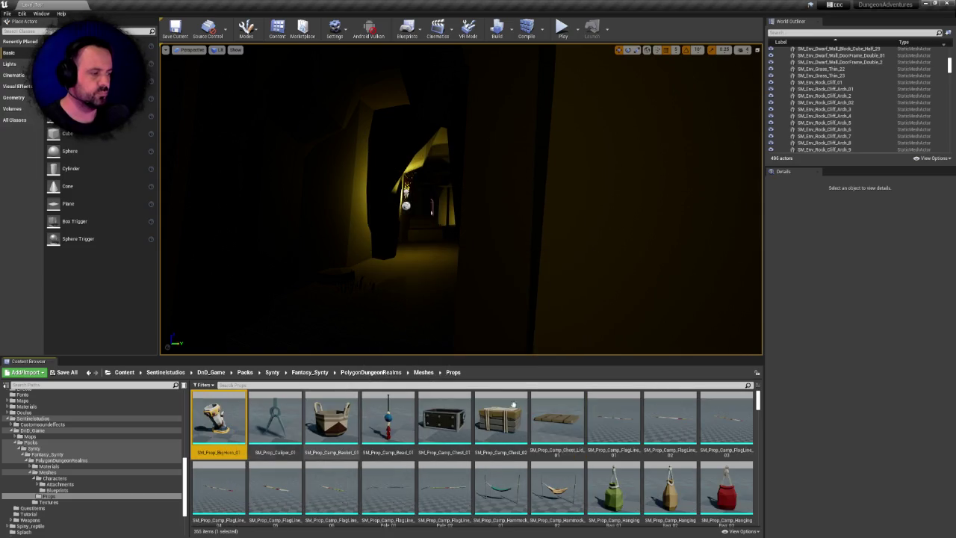
- Delete the 17 props from BigHorn through SM_Prop_Camp_Hammock_02
scroll("down", 3)
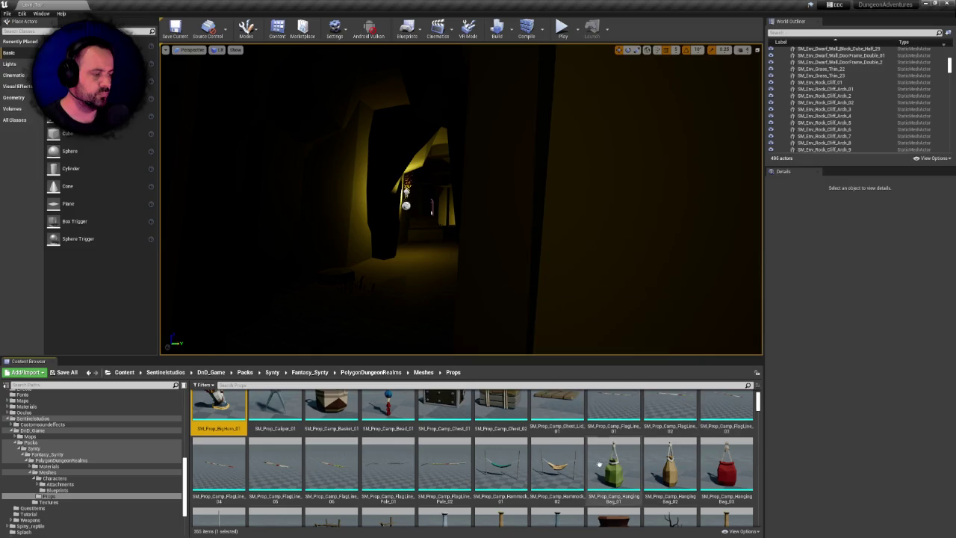
left_click(572, 469)
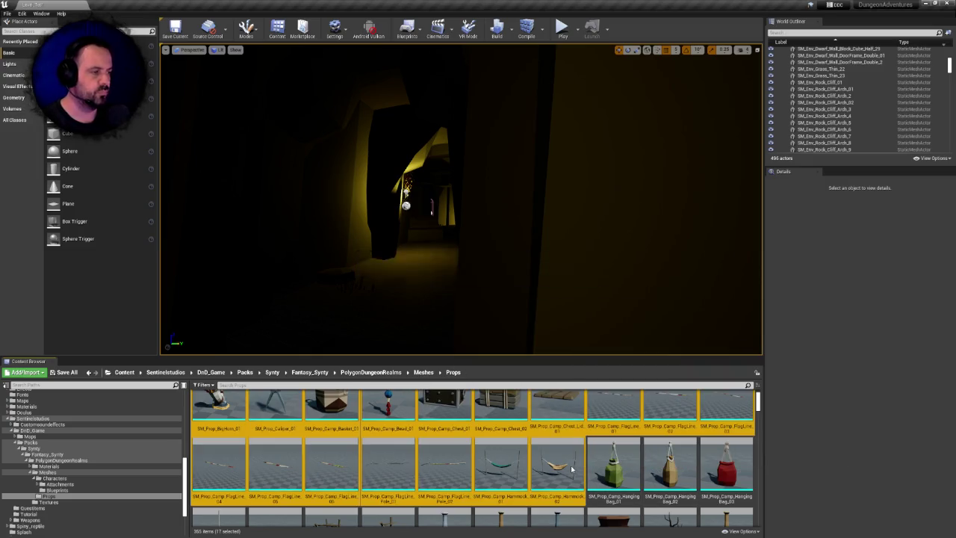
key("Delete")
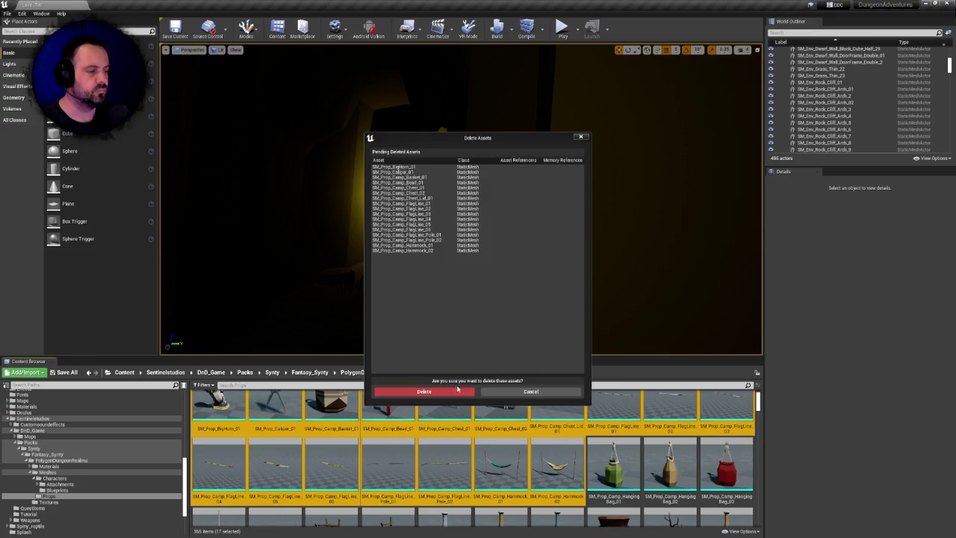
left_click(467, 391)
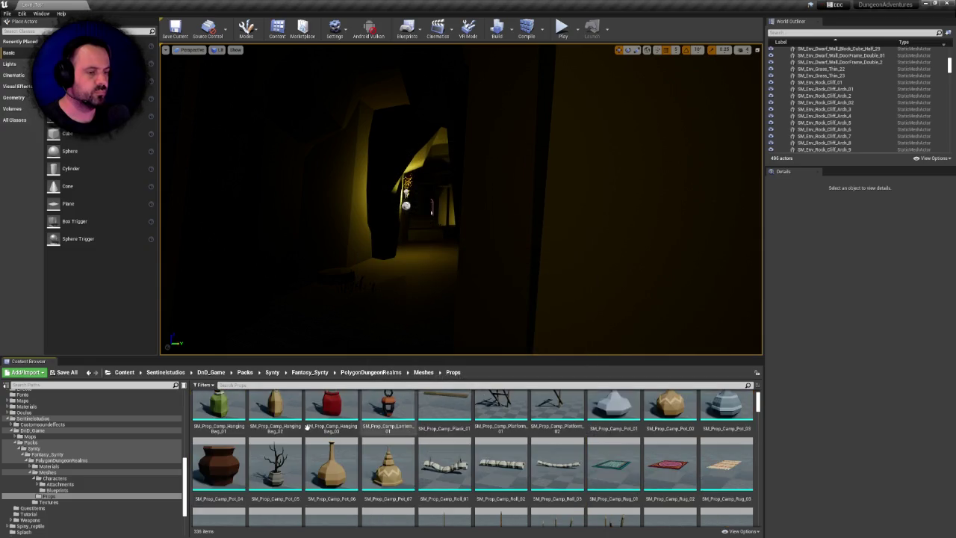
- Delete the 14 props from SM_Prop_Camp_HangingBag_01 through SM_Prop_Camp_Pot_07
left_click(229, 413)
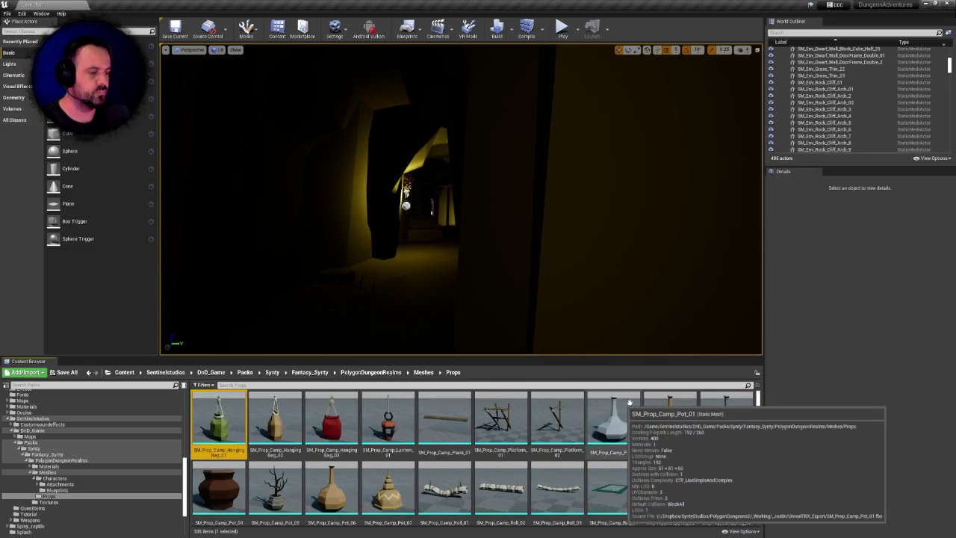
left_click(395, 492)
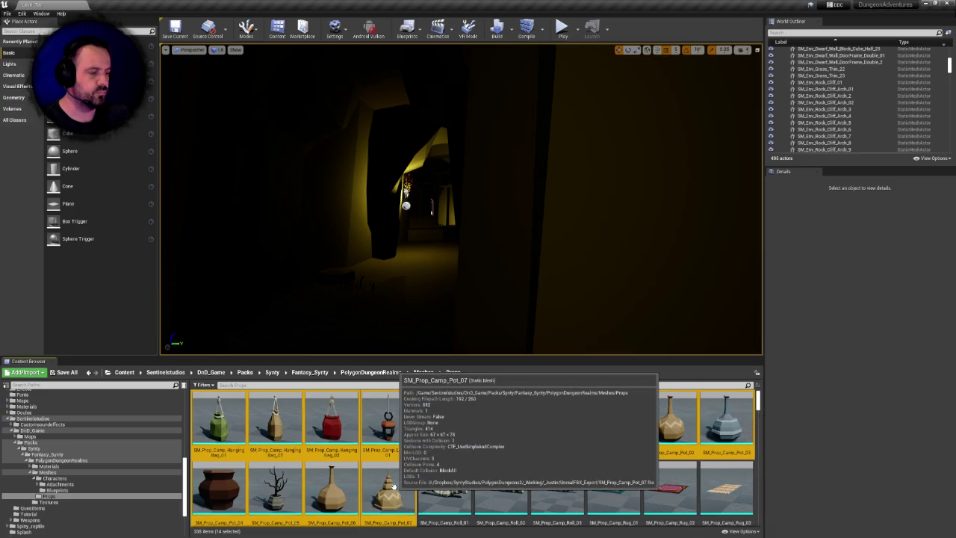
key("Delete")
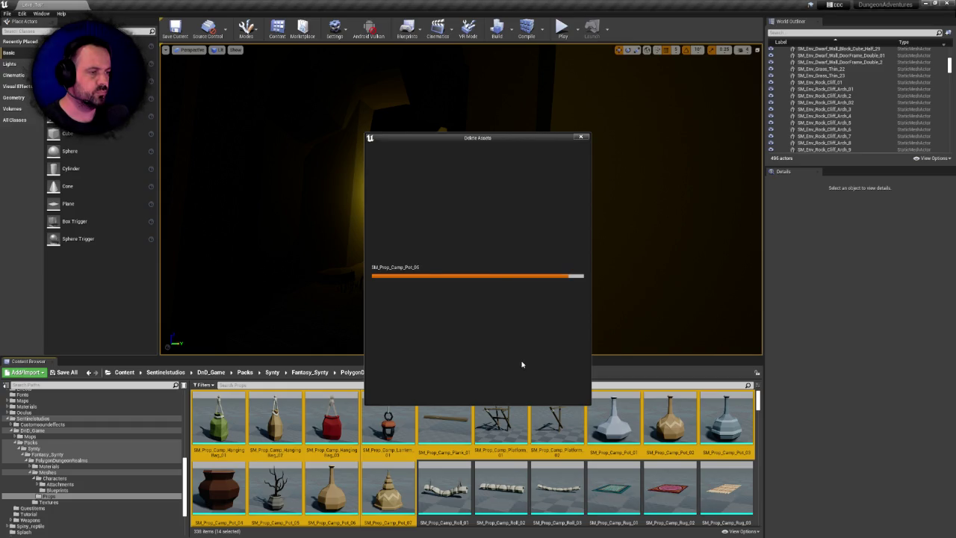
left_click(447, 395)
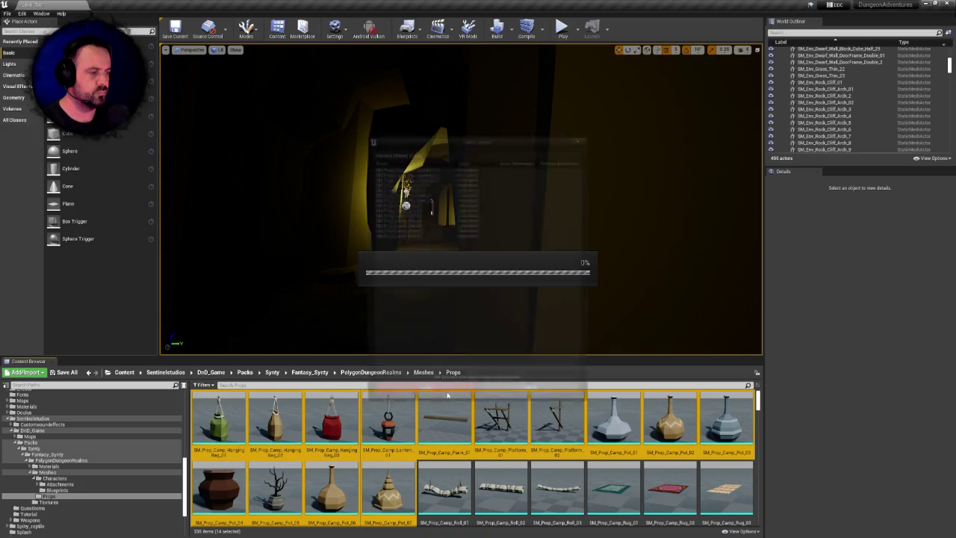
left_click(218, 420)
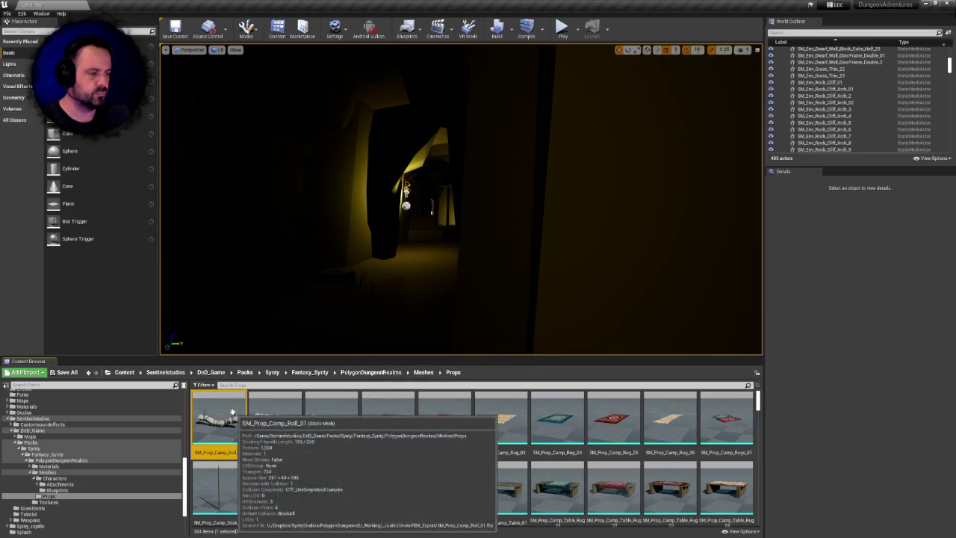
- Delete the ten camp roll props through SM_Prop_Camp_Rugs_01
left_click(730, 437)
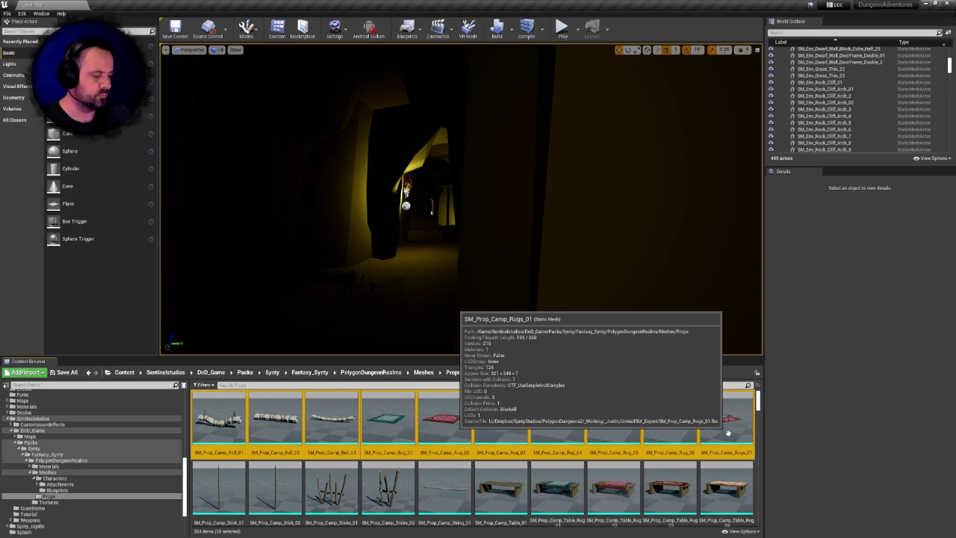
key("Delete")
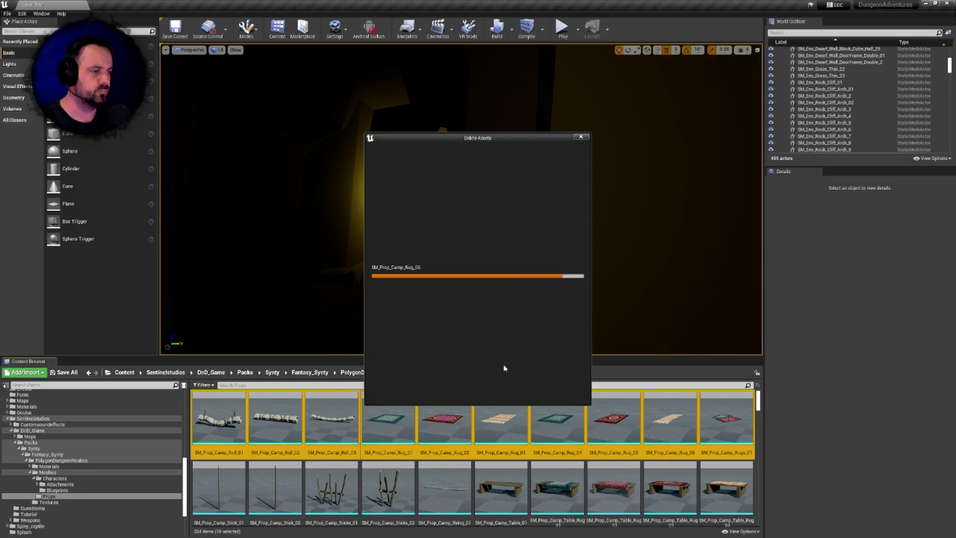
left_click(439, 394)
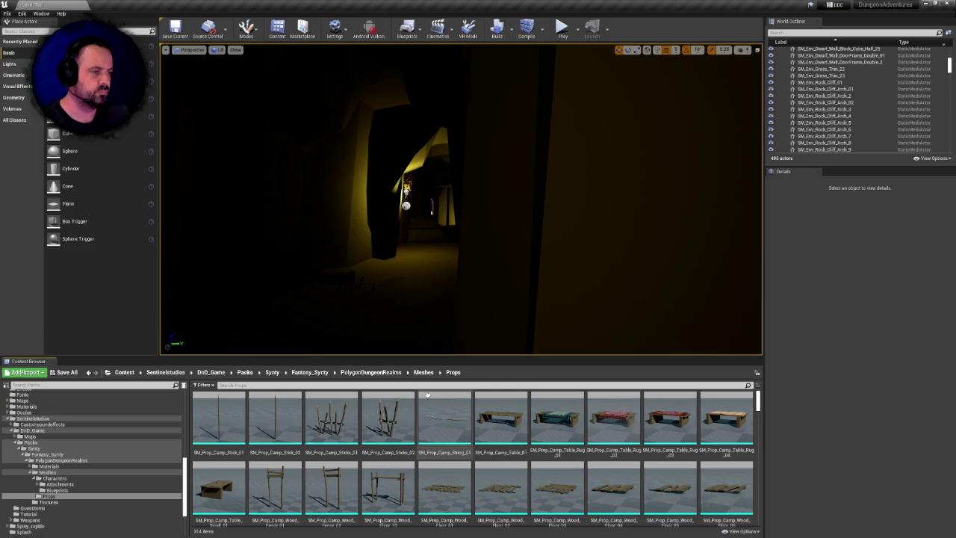
- Select the eleven meshes from SM_Prop_Camp_Stick_01 to SM_Prop_Camp_Table_Small_01 and start deleting them
left_click(237, 422)
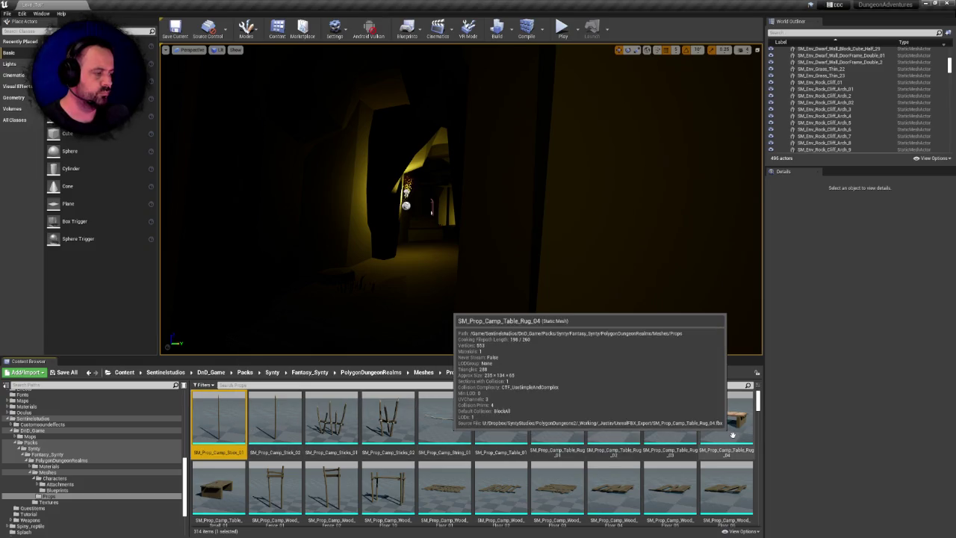
left_click(732, 434)
left_click(231, 484)
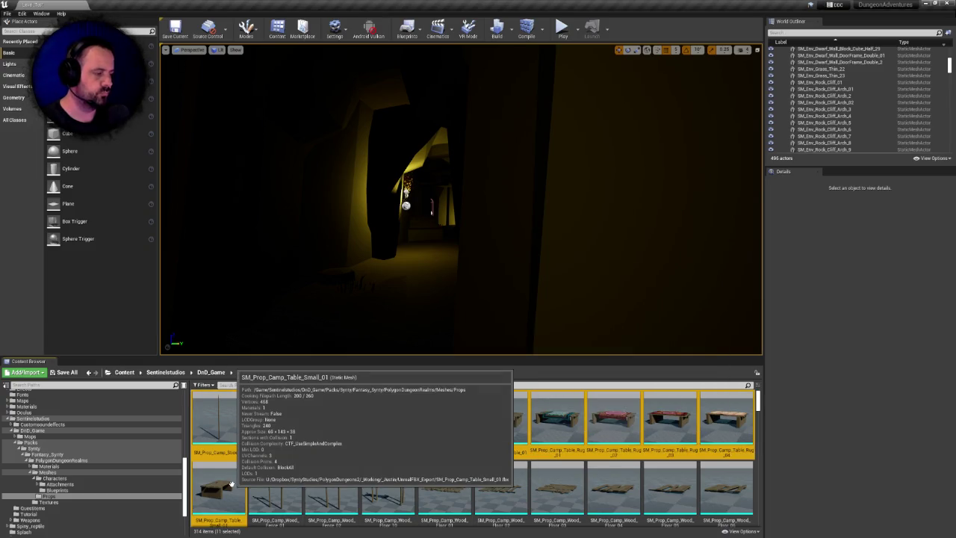
key("Delete")
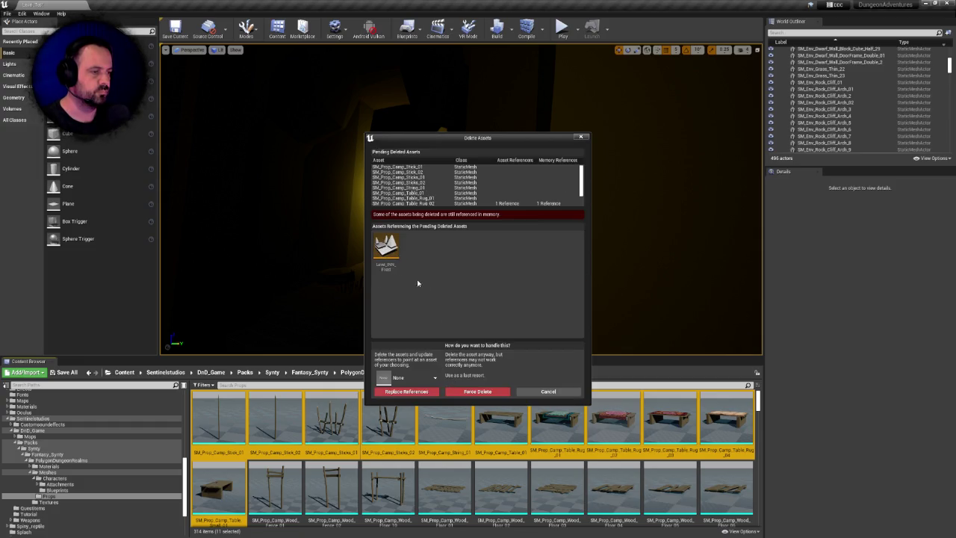
- Inspect the still-referenced SM_Prop_Camp_Table_Rug_02 entry and cancel the eleven-mesh deletion
scroll("down", 3)
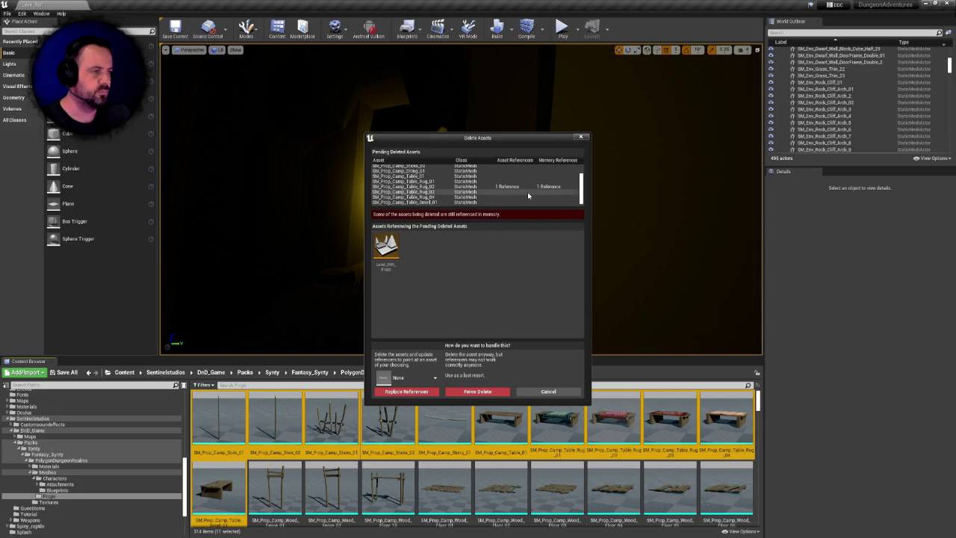
left_click(422, 187)
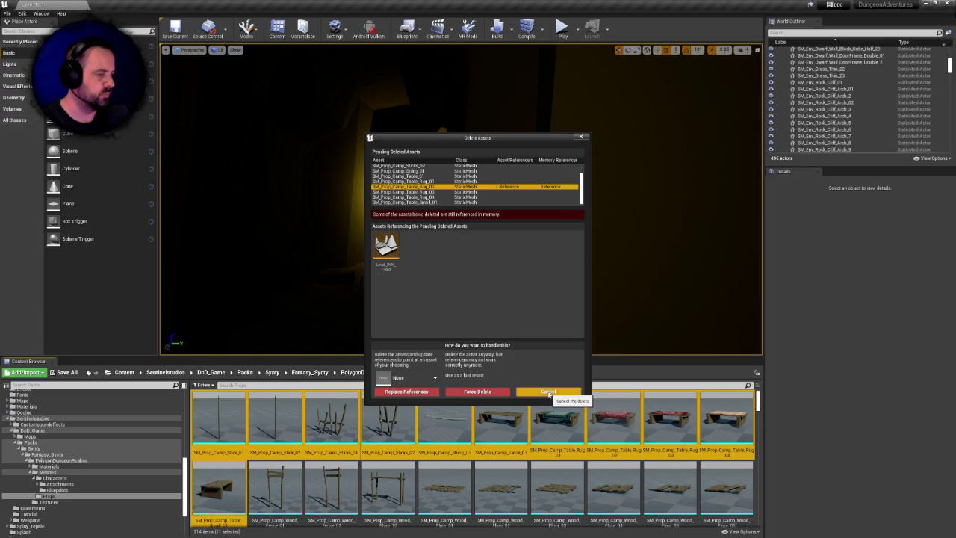
left_click(549, 392)
- Delete SM_Prop_Camp_Table_Rug_02, replacing its references with a kept table rug mesh found via 'table_rug_02'
left_click(634, 424)
key("Delete")
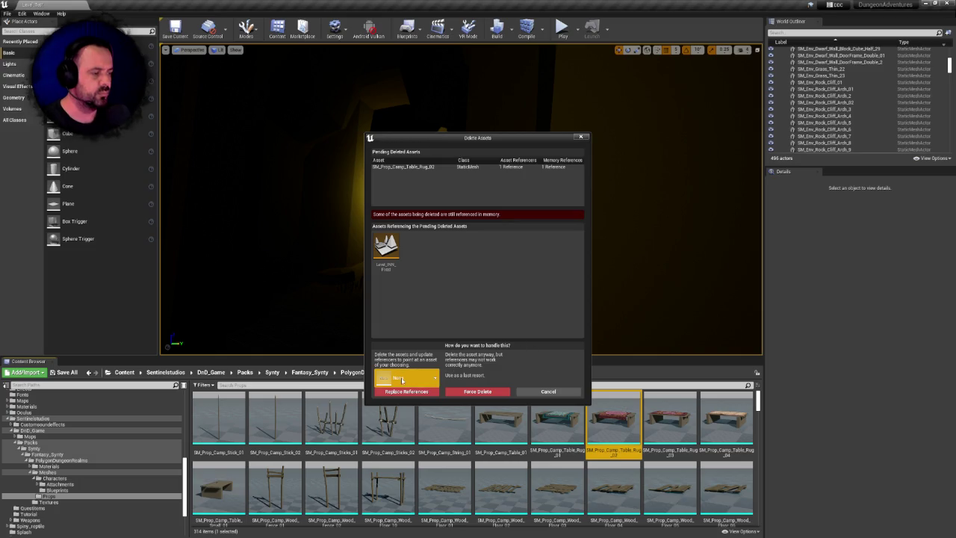
left_click(402, 379)
type("table_rug_02")
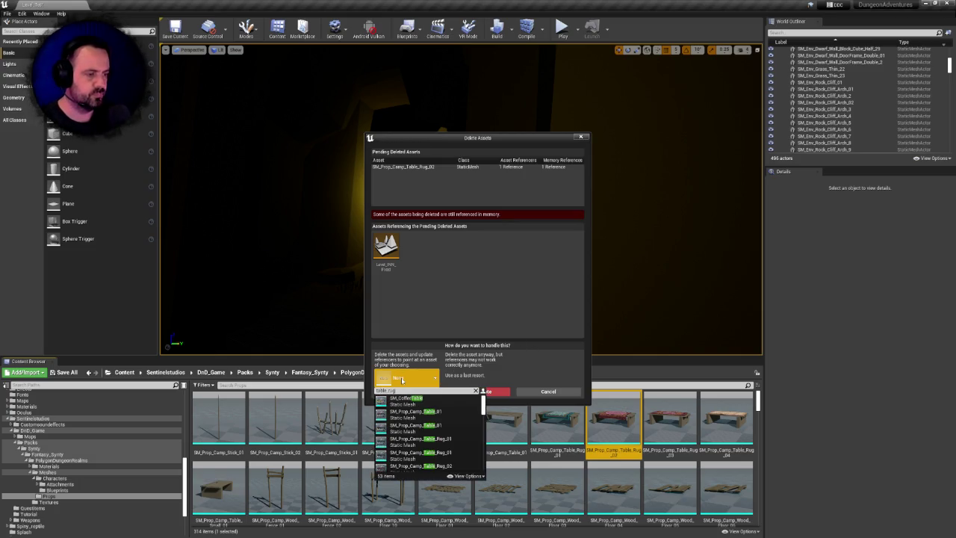
left_click(419, 404)
left_click(407, 391)
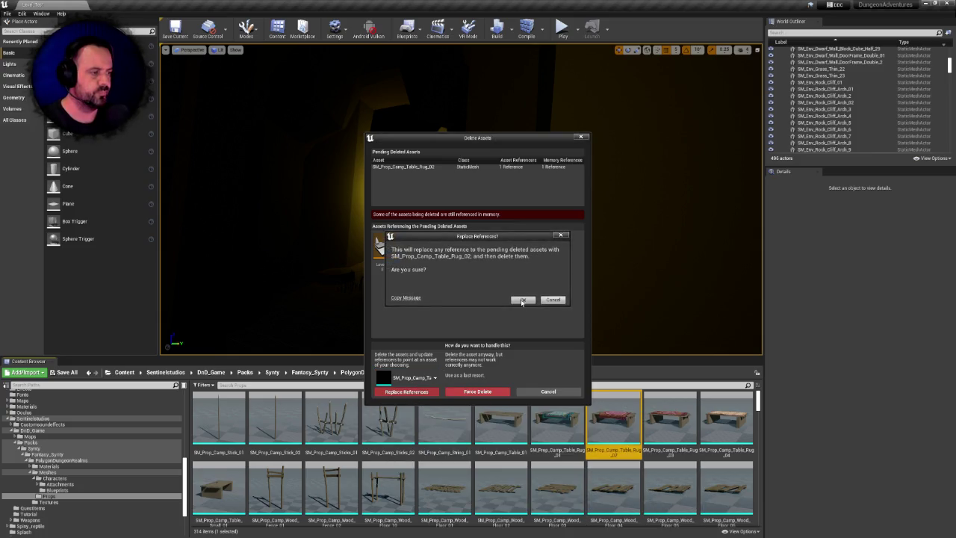
left_click(522, 300)
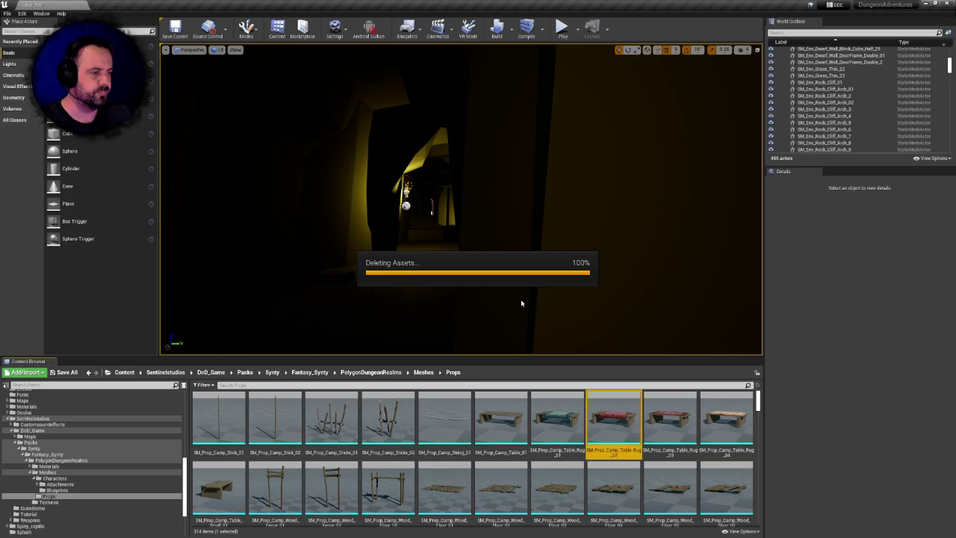
left_click(510, 342)
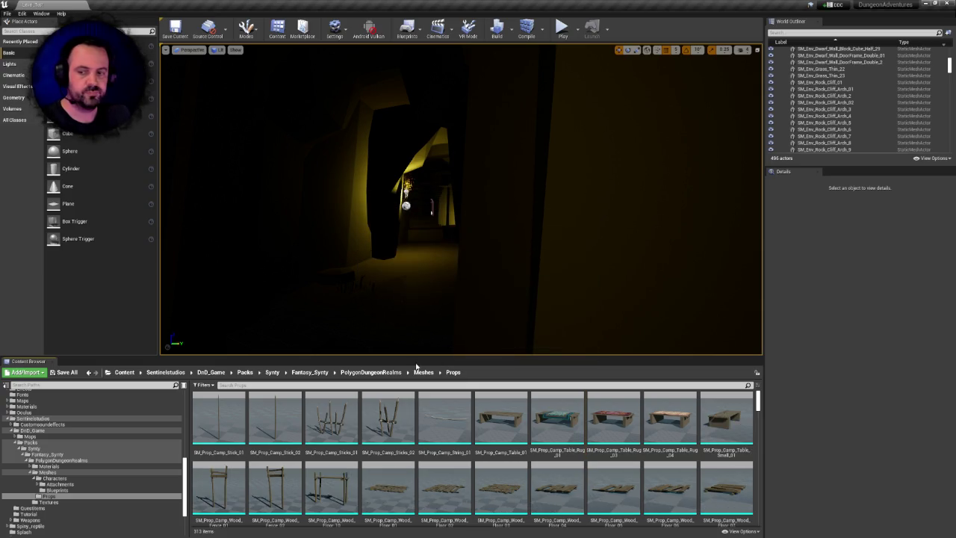
- Select the first camp stick mesh and scroll down through the listing
left_click(232, 418)
scroll("down", 3)
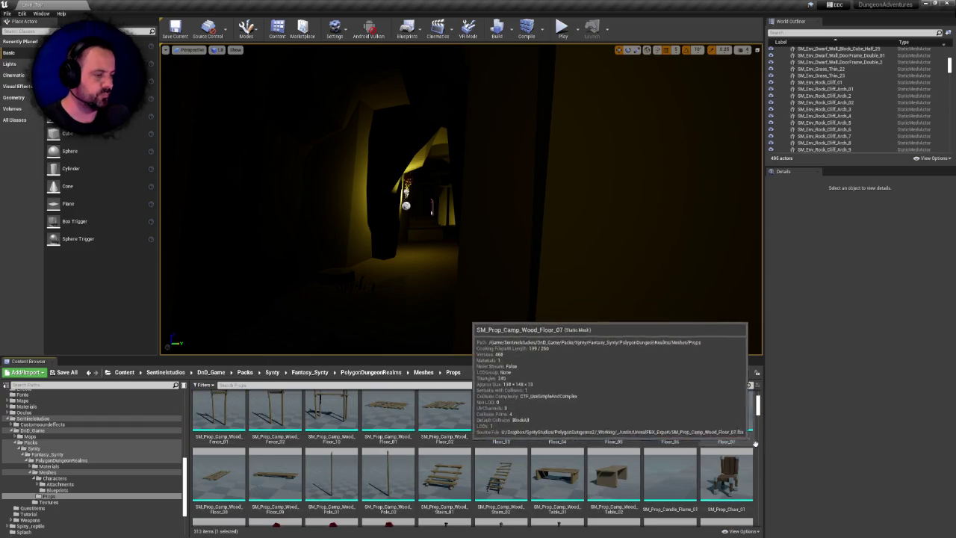
scroll("down", 3)
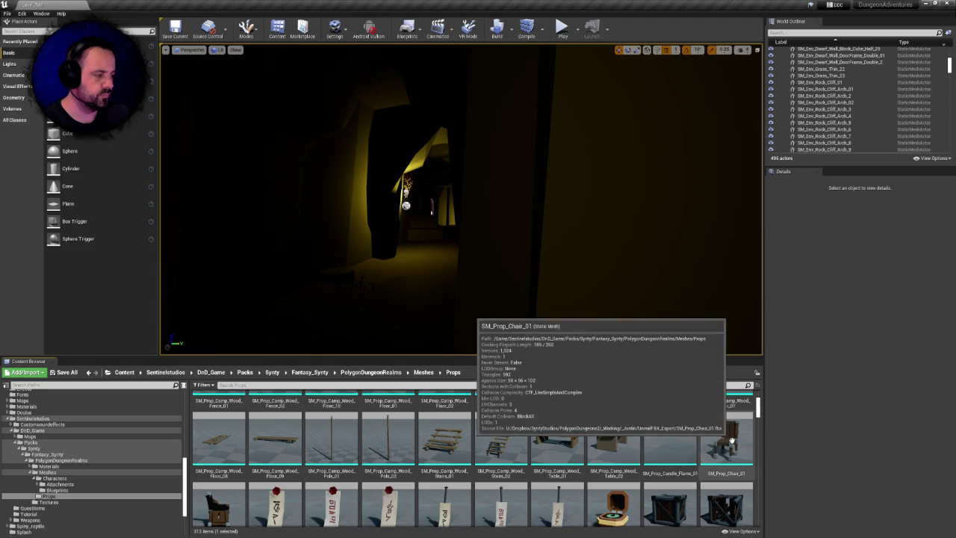
- Delete the twenty meshes from the first camp stick through SM_Prop_Camp_Wood_Floor_07
scroll("up", 3)
left_click(719, 467)
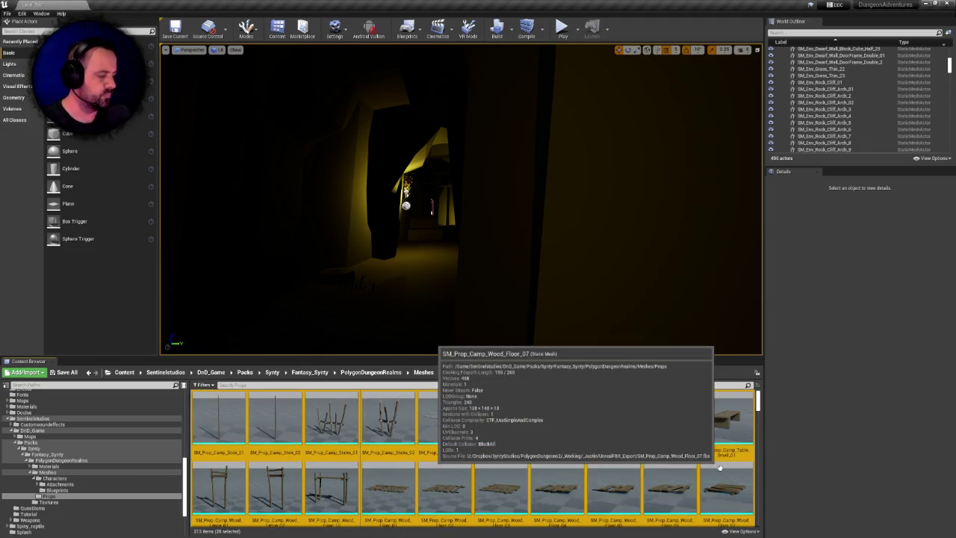
key("Delete")
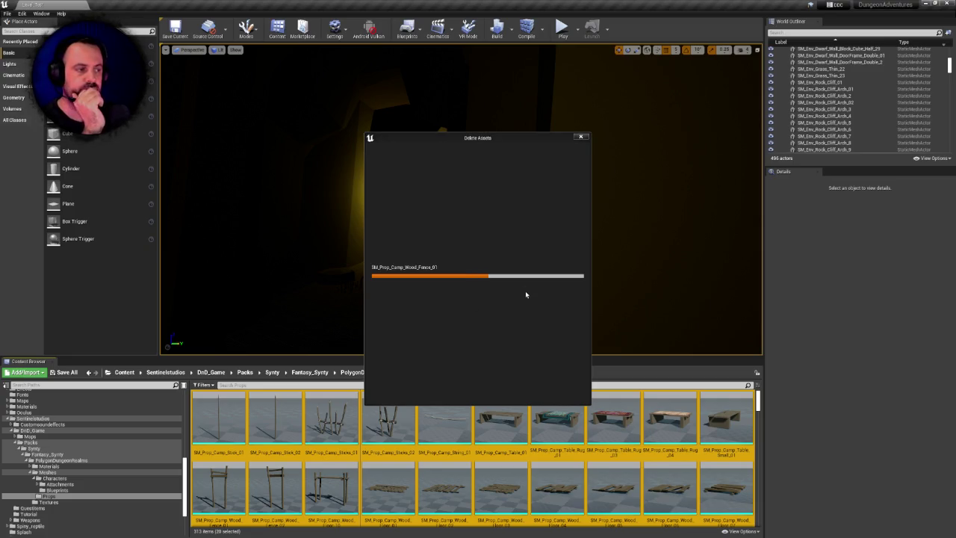
left_click_drag(462, 142, 429, 138)
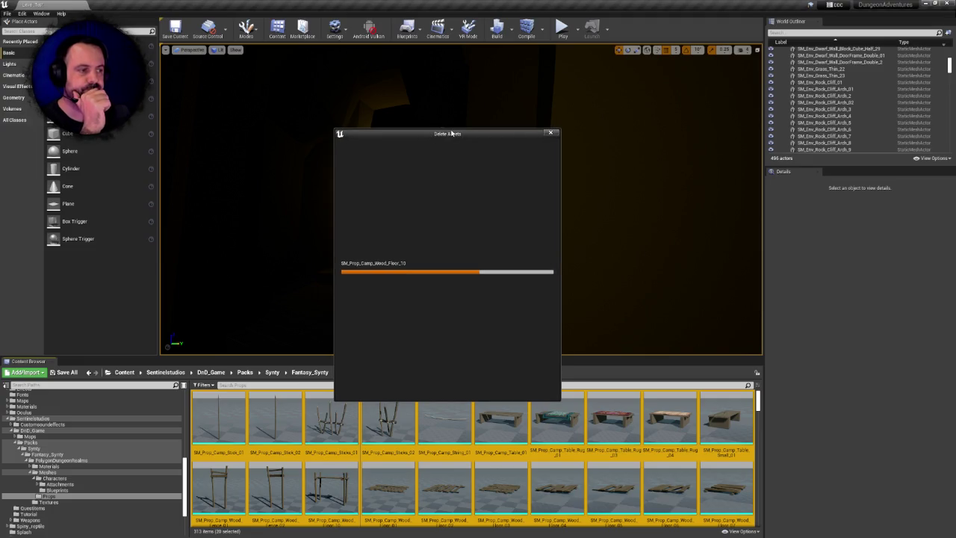
left_click_drag(431, 134, 452, 133)
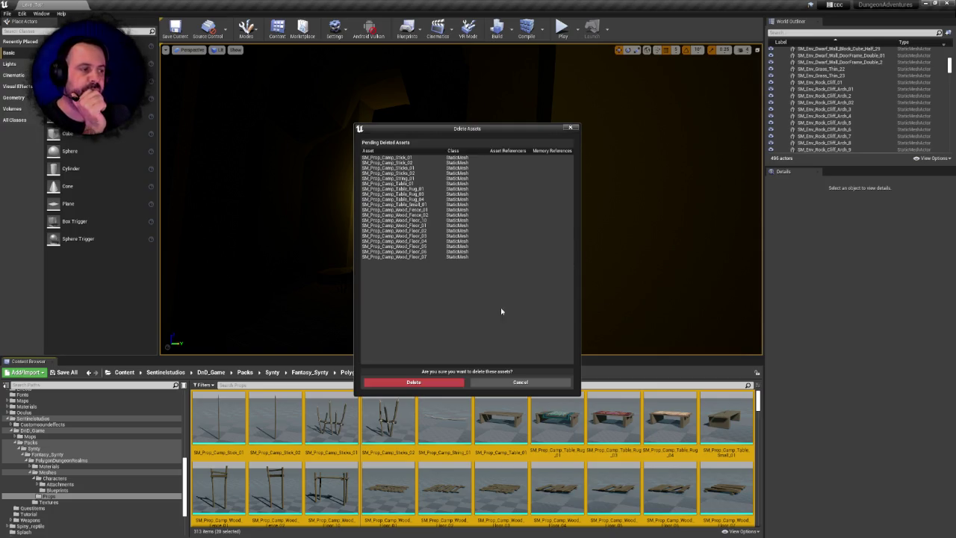
left_click(437, 382)
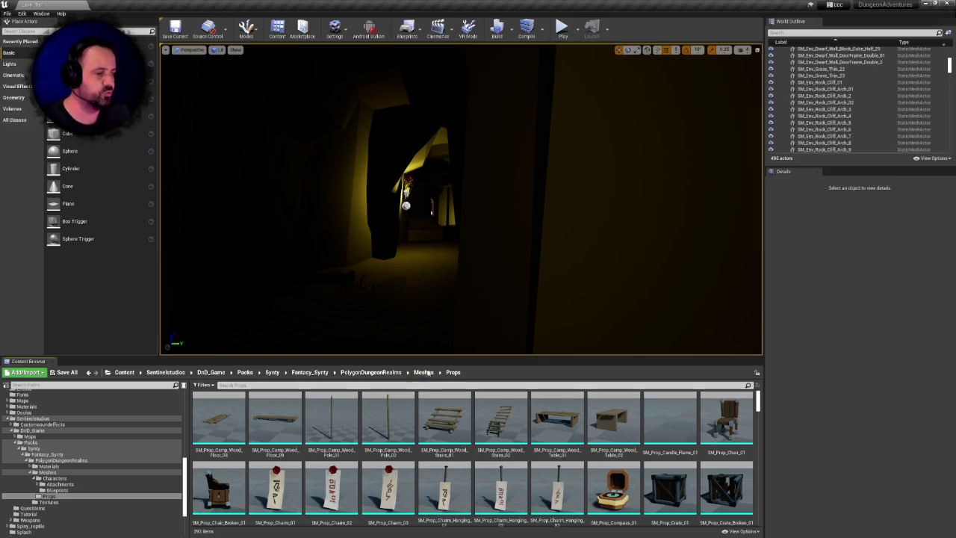
left_click(218, 420)
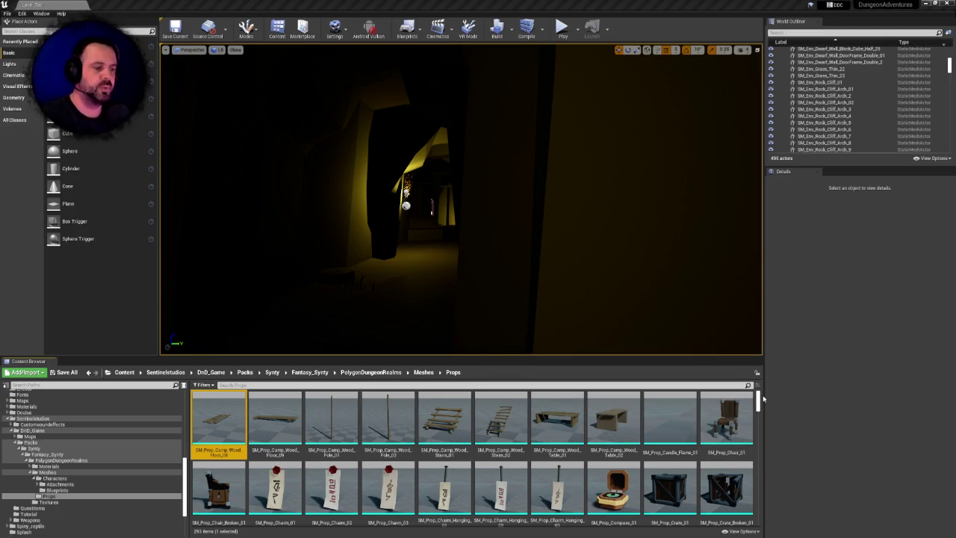
key("w")
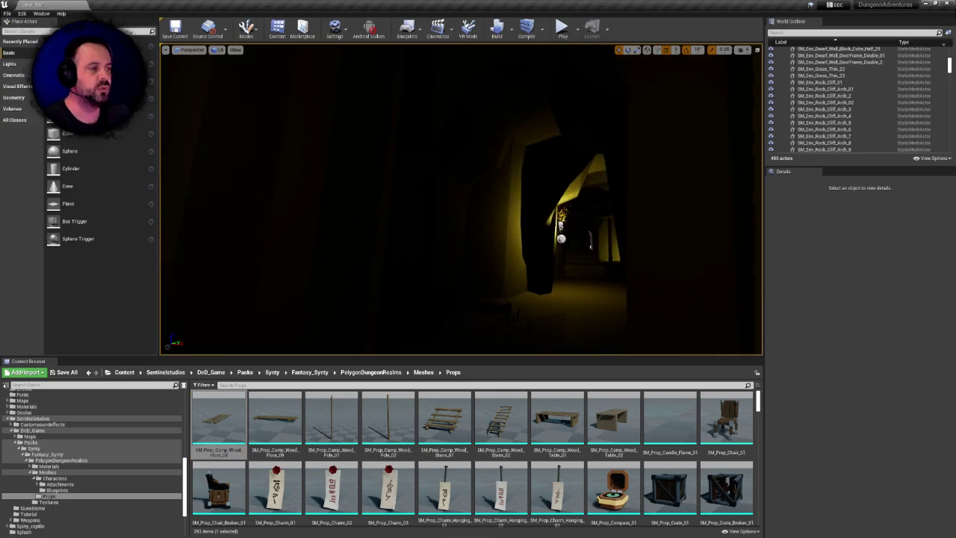
- Fly through the cave into the lamp-lit room, trying selections of floor meshes up to SM_Prop_Chair_01
key("w")
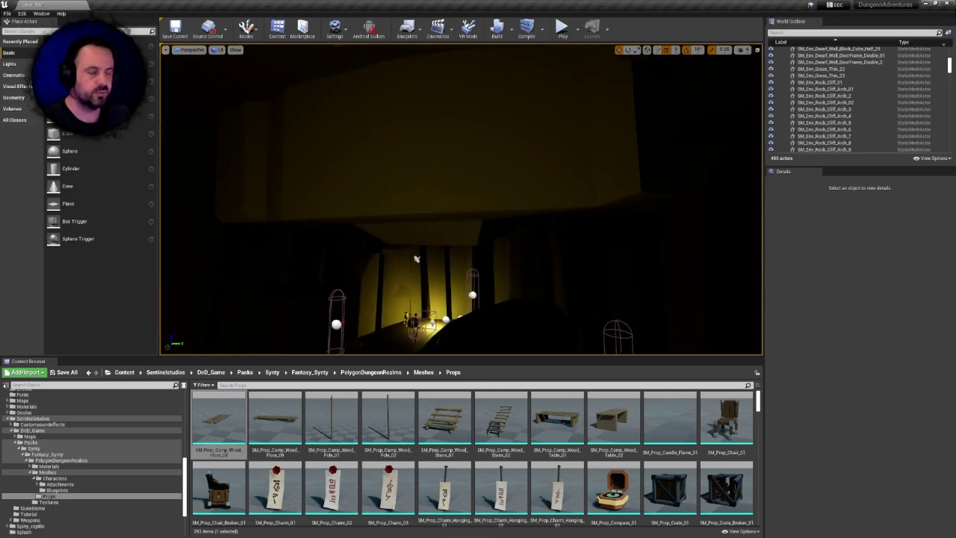
key("w")
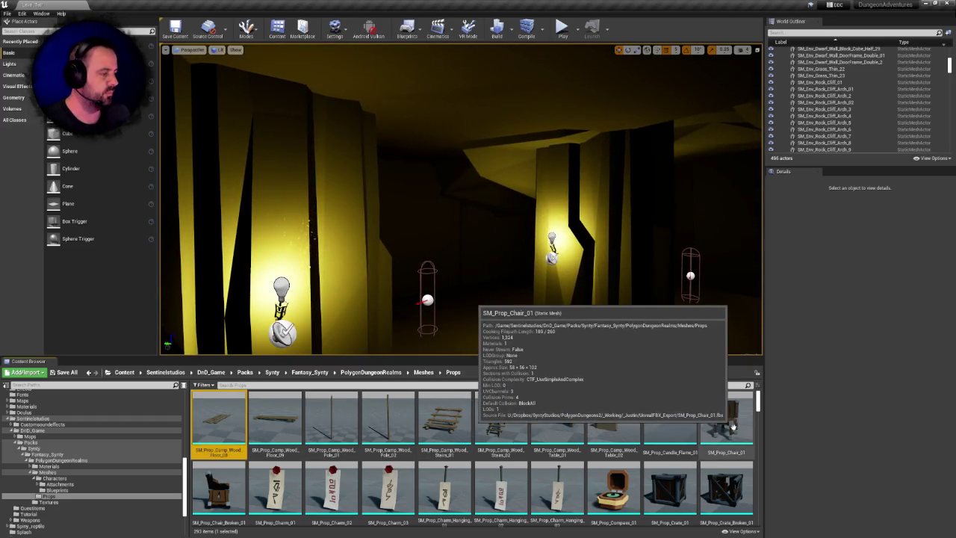
left_click(725, 426)
left_click(285, 418)
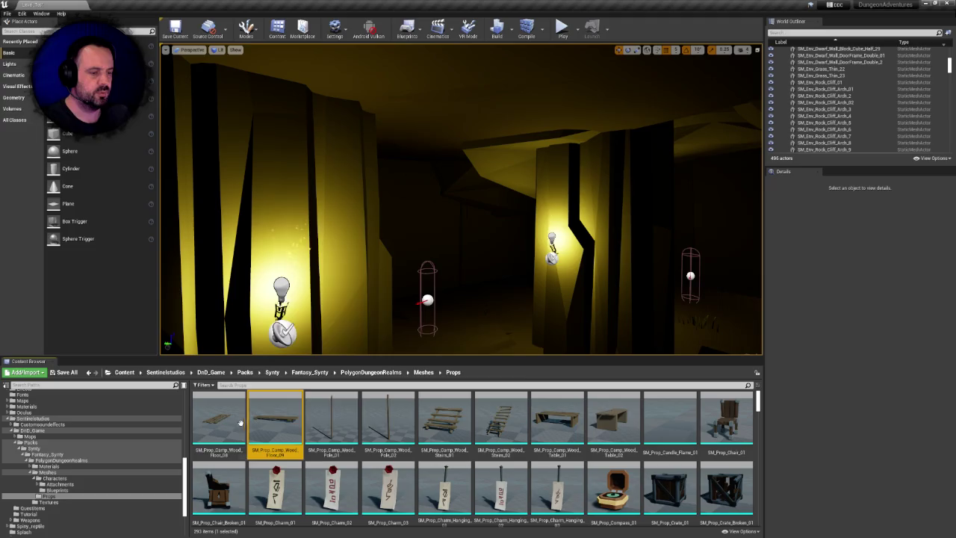
left_click(218, 418)
- Fly along the dark corridor toward the lit doorway, then select SM_Prop_Camp_Wood_Floor_08 through SM_Prop_Chair_Broken_01
key("w")
key("w")
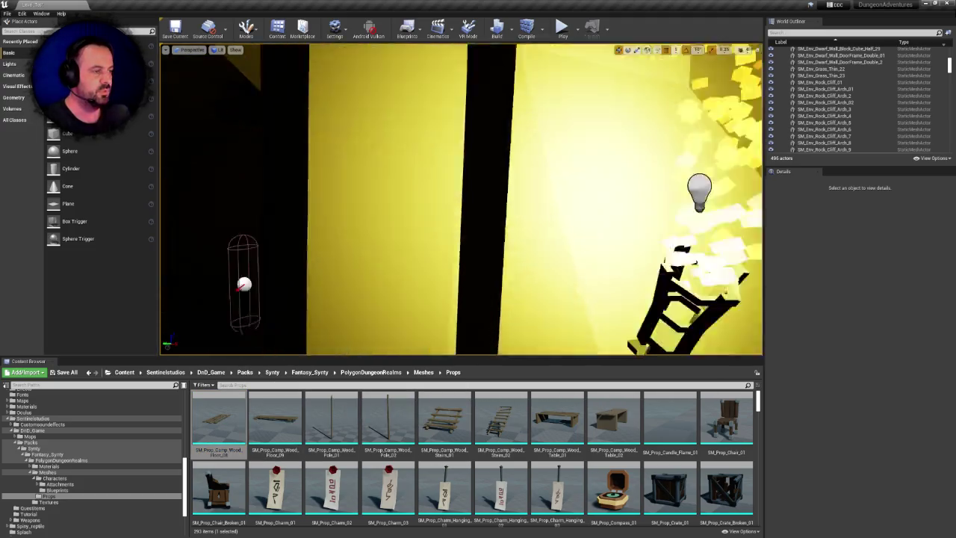
key("w")
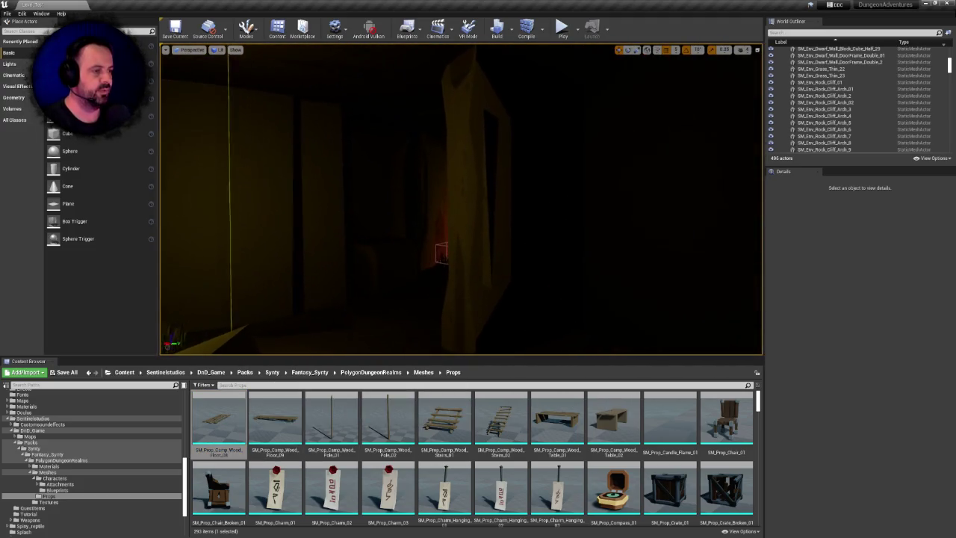
key("w")
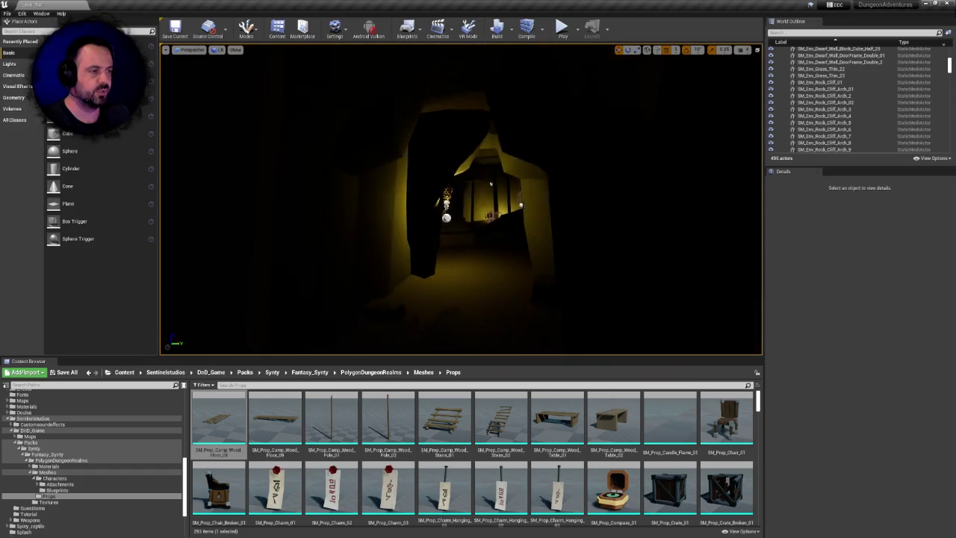
key("w")
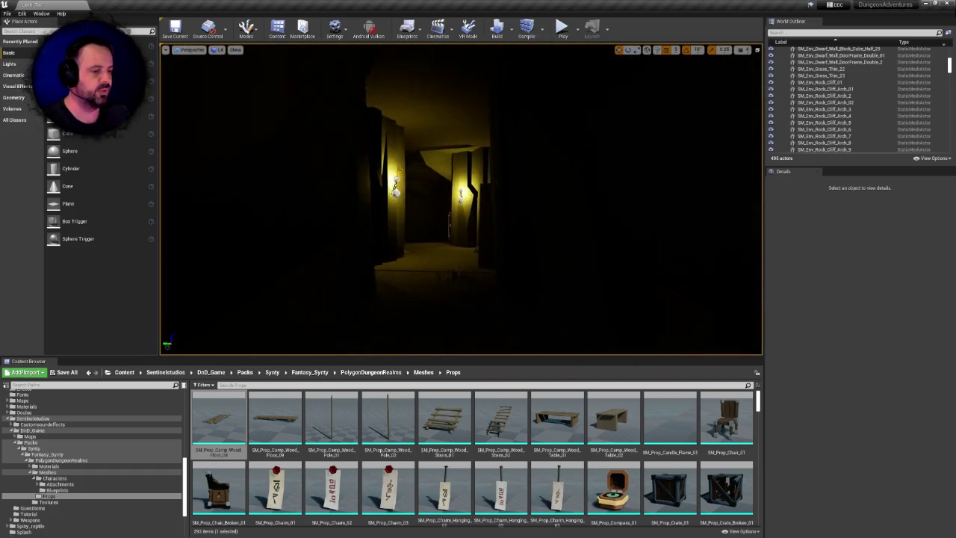
left_click(218, 422)
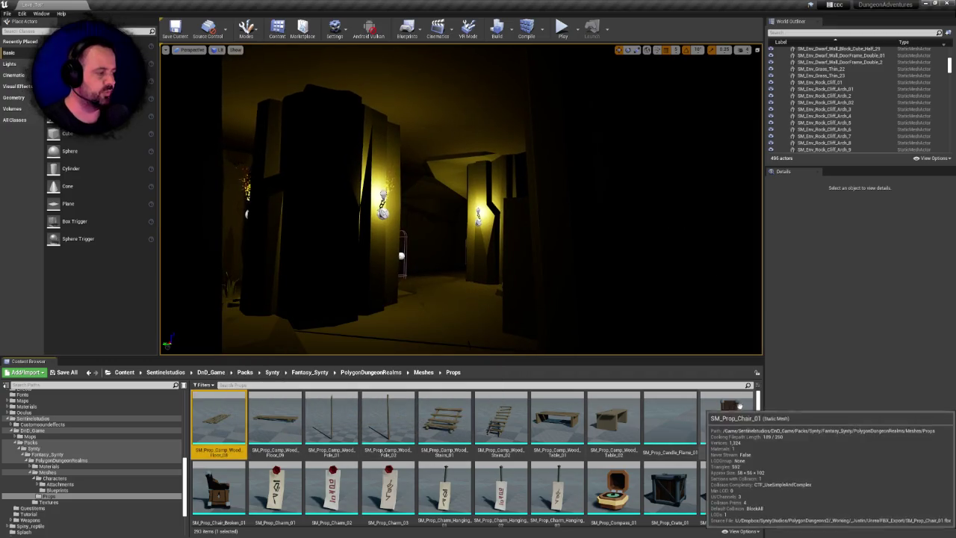
left_click(218, 490)
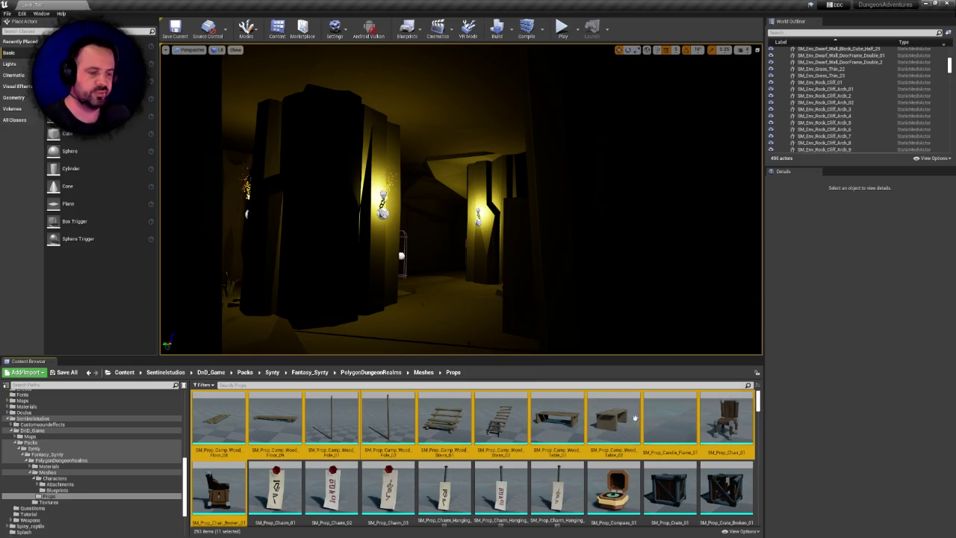
- Try deleting the eleven floor-to-broken-chair props, find SM_Prop_Chair_01 still referenced, and cancel
key("Delete")
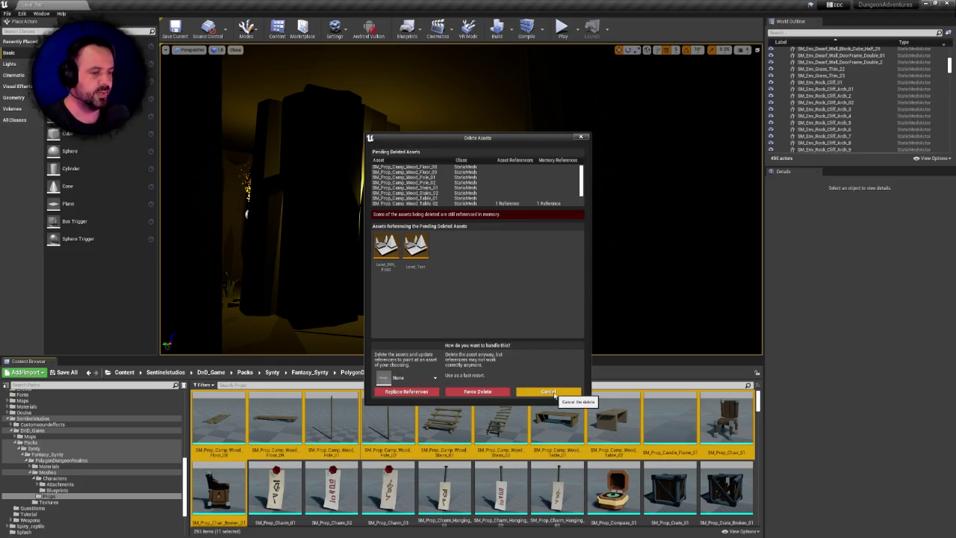
scroll("down", 3)
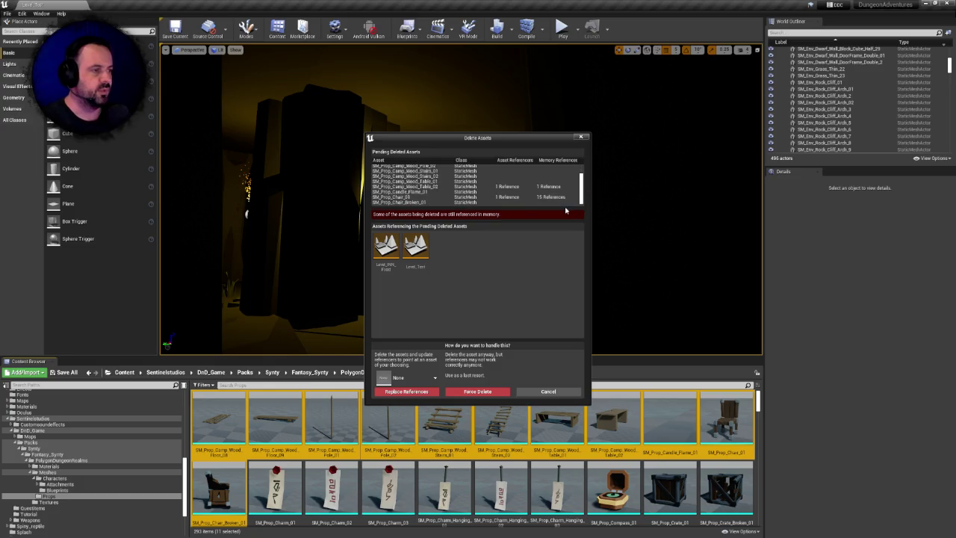
left_click(507, 198)
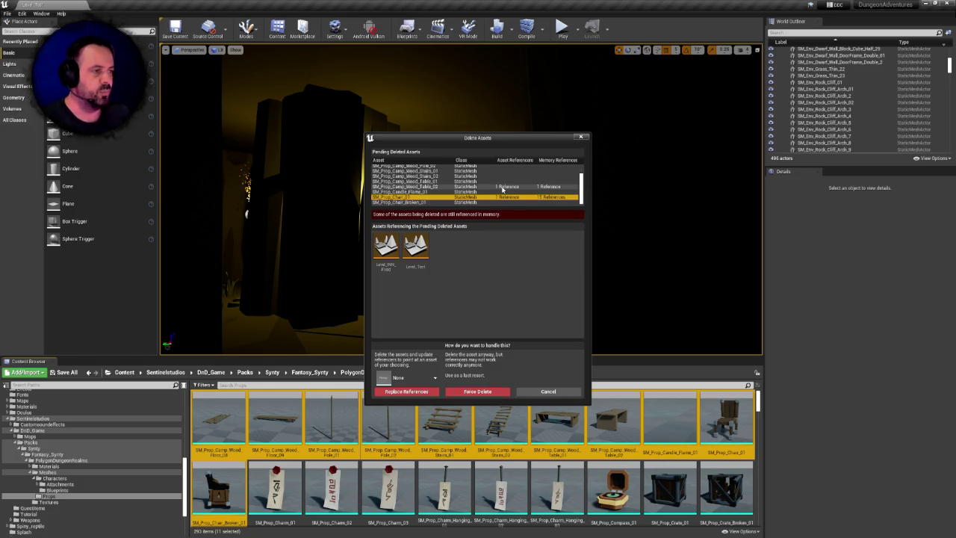
left_click(548, 391)
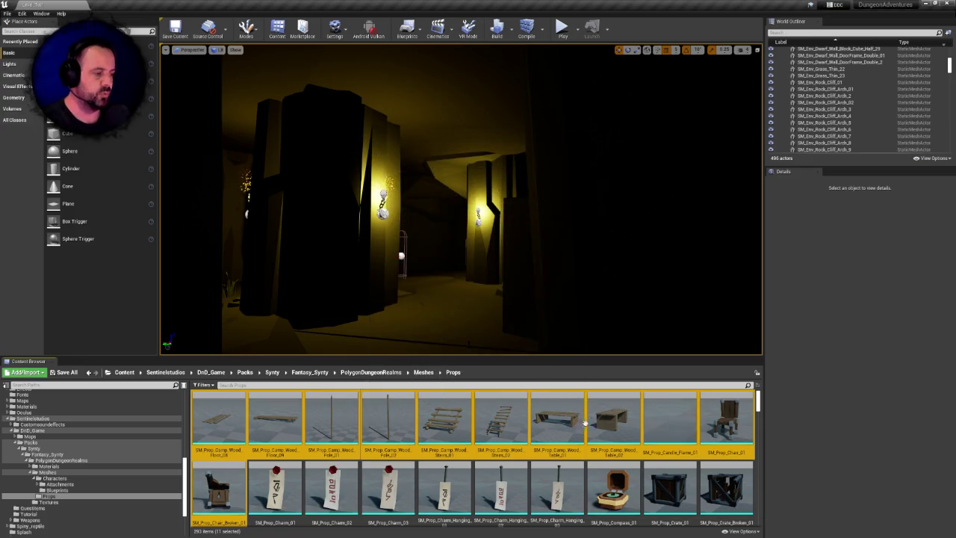
- Delete SM_Prop_Camp_Wood_Table_02, redirecting its references to the kept Table_02 found by searching 'table_02'
left_click(620, 422)
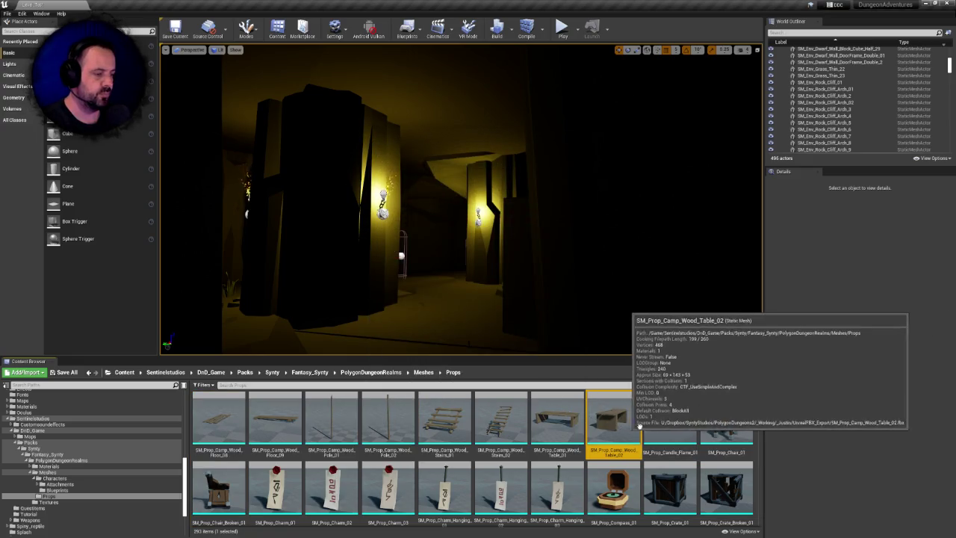
key("Delete")
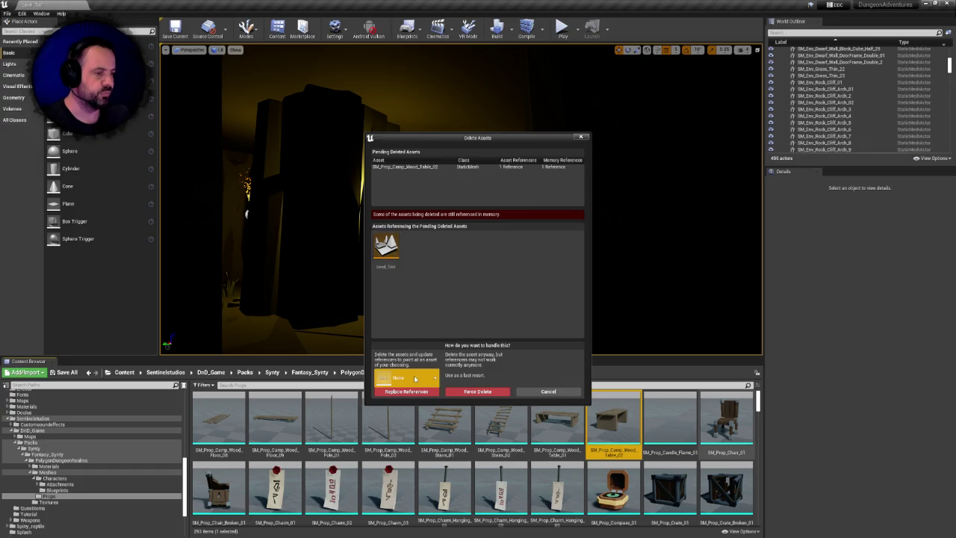
left_click(416, 380)
type("table_0")
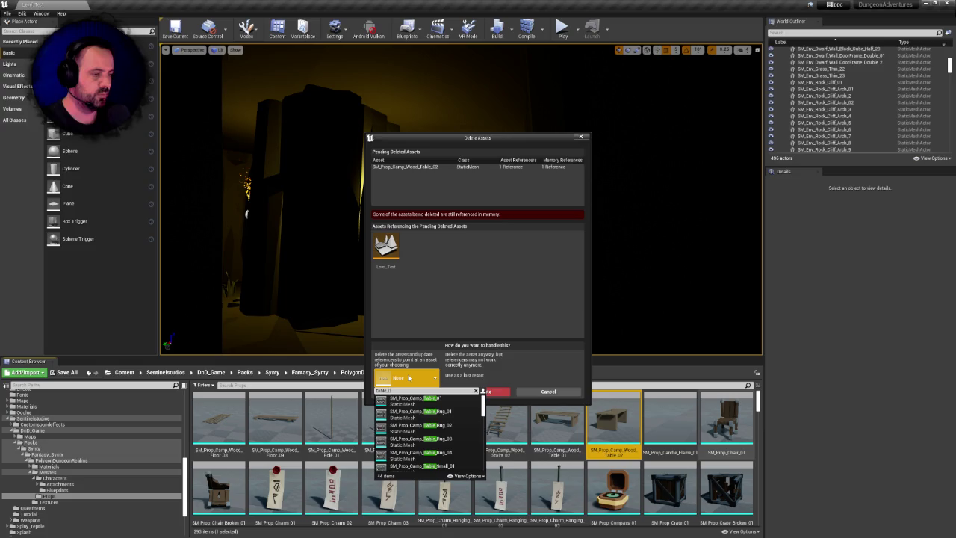
type("2")
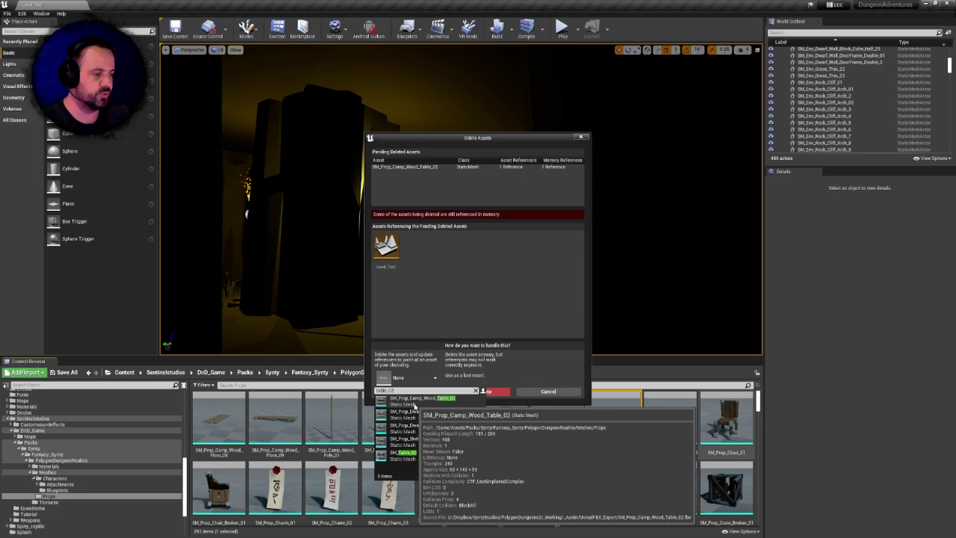
left_click(415, 401)
left_click(406, 392)
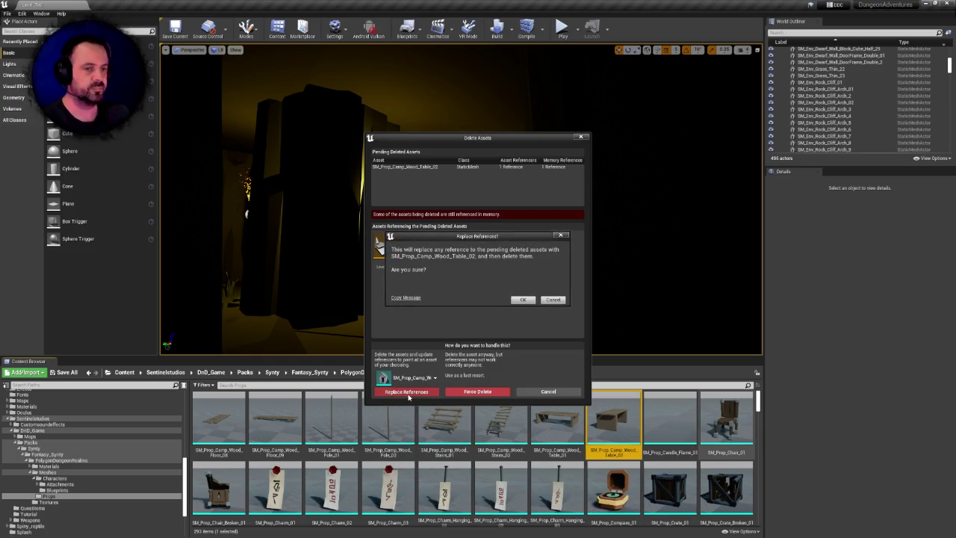
left_click(522, 299)
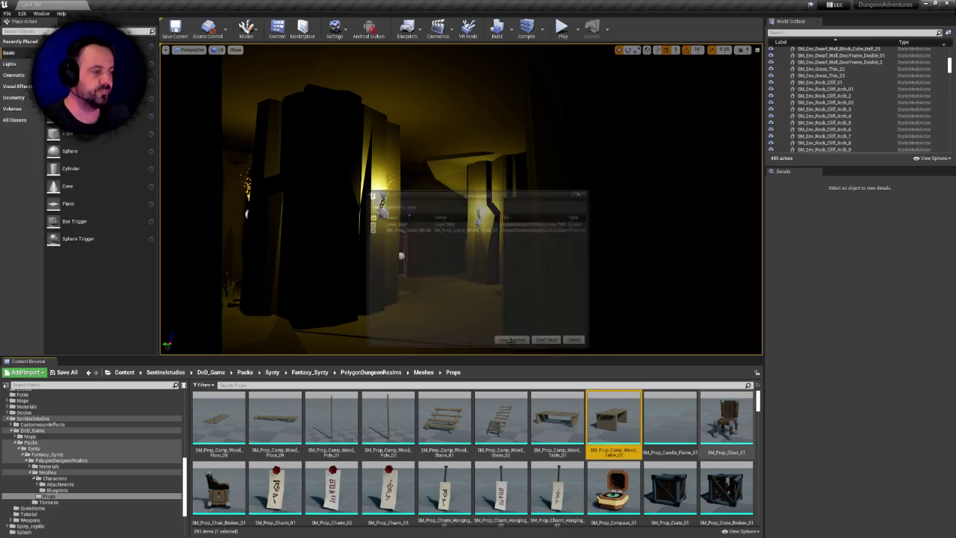
left_click(662, 411)
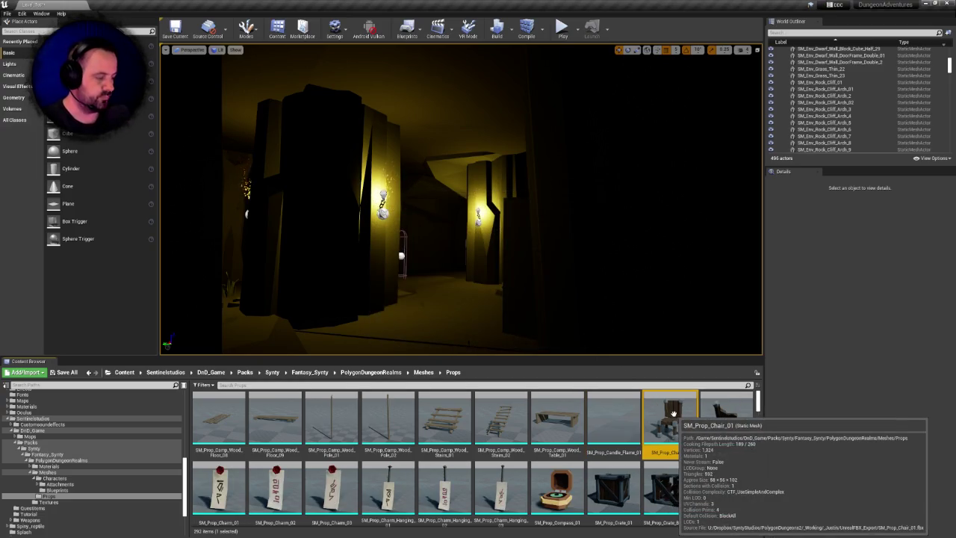
- Delete SM_Prop_Chair_01, redirecting references to the kept Chair_01 found via 'chair_01', and save the level
key("Delete")
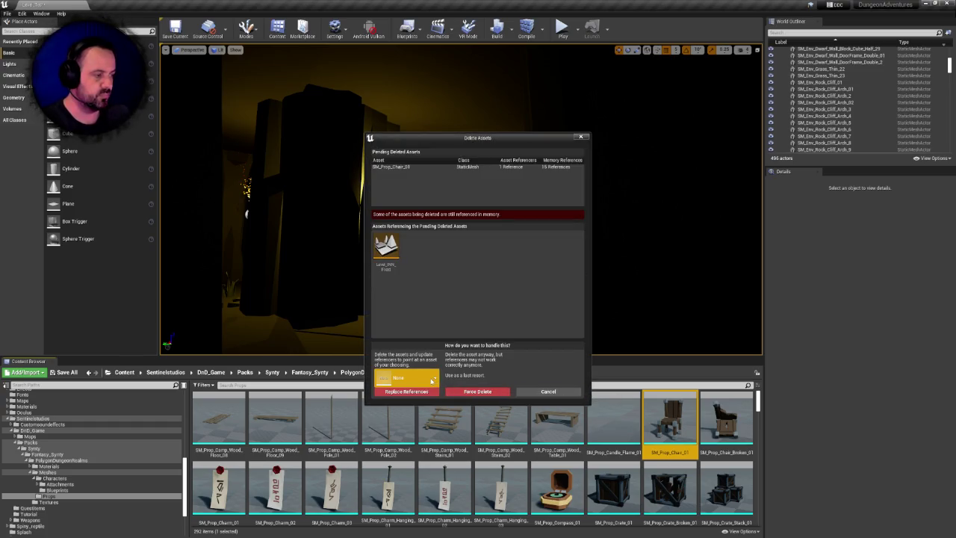
left_click(431, 381)
type("char")
key("BackSpace")
type("ir_01")
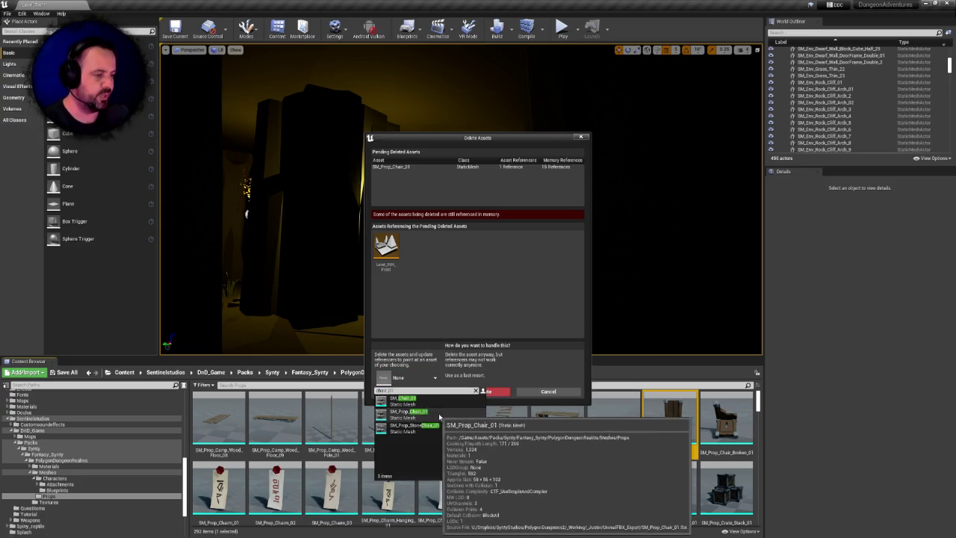
left_click(437, 415)
left_click(417, 392)
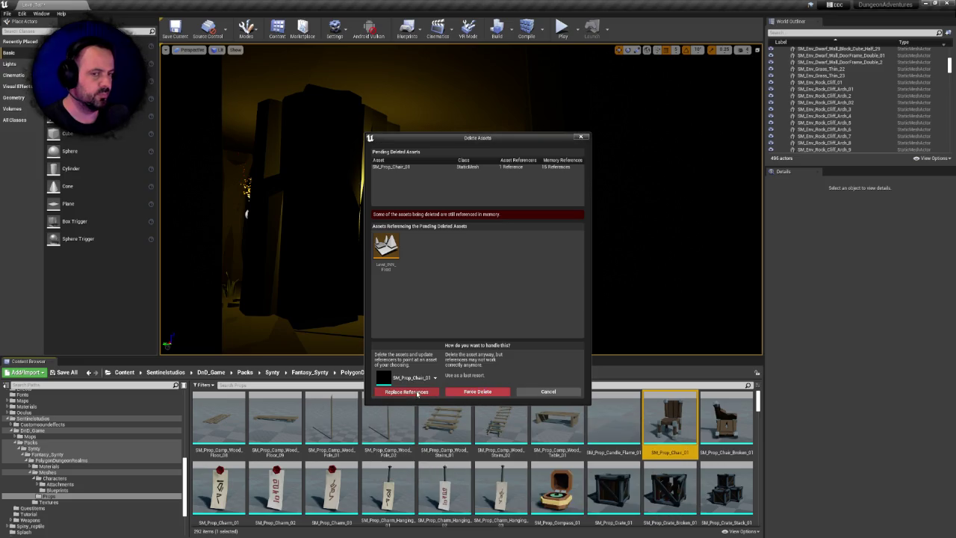
left_click(523, 300)
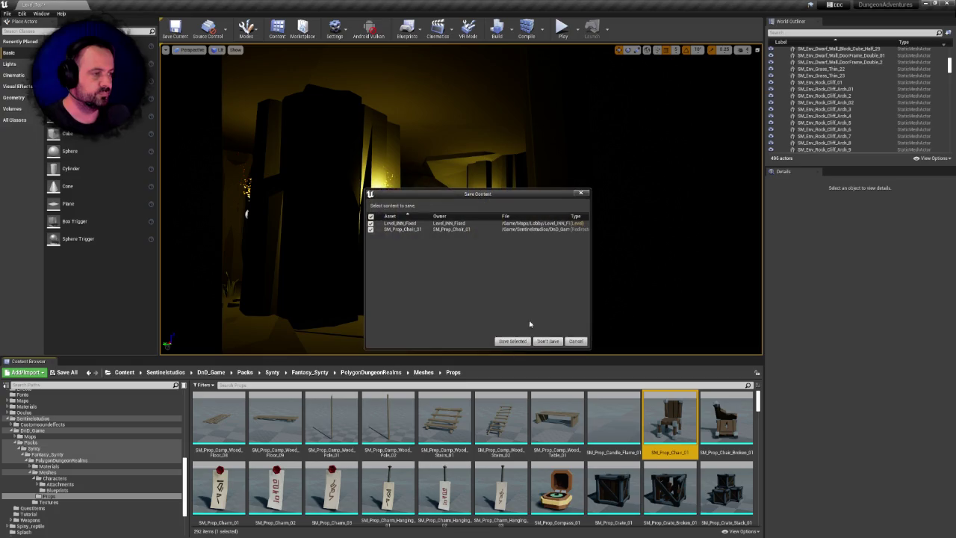
left_click(520, 341)
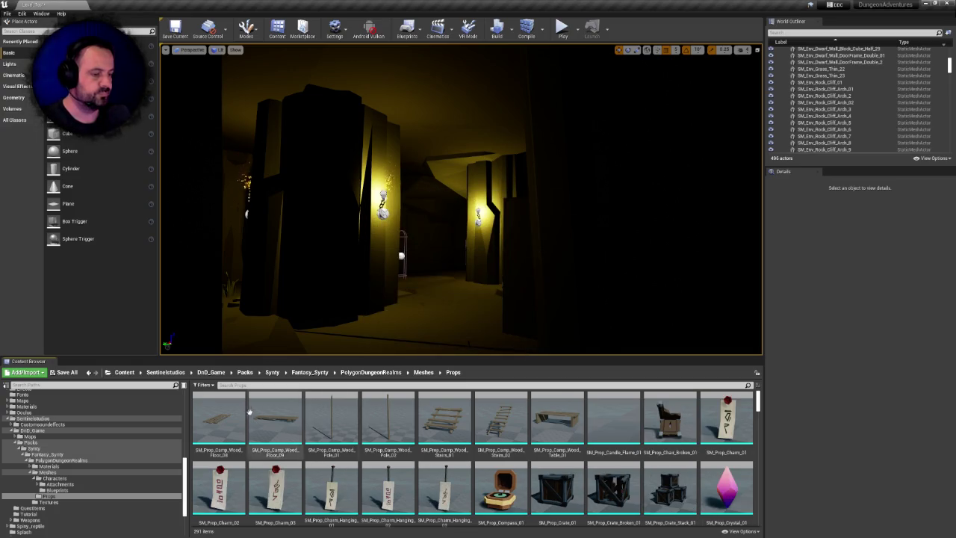
scroll("down", 3)
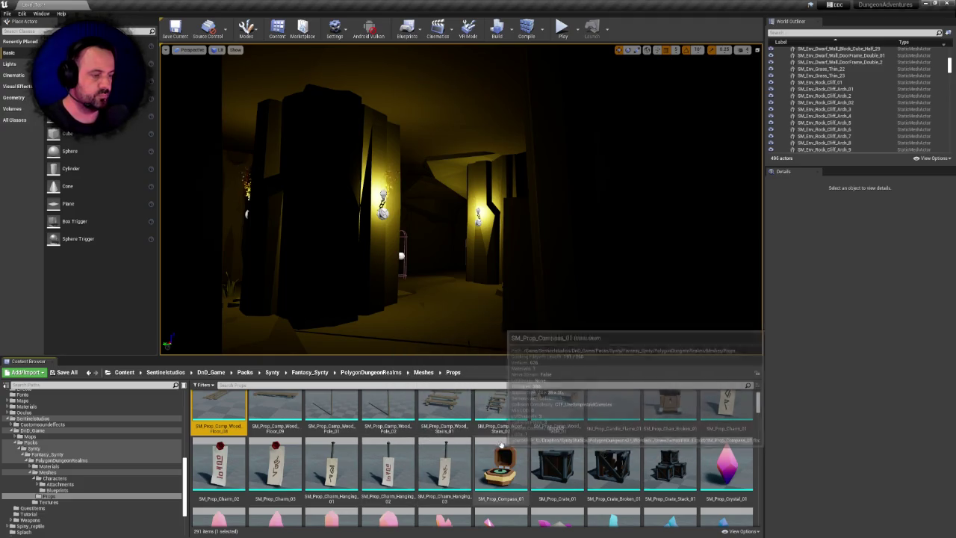
- Delete the 16 props from SM_Prop_Camp_Wood_Floor_08 through SM_Prop_Compass_01 via the context menu
left_click(507, 452)
scroll("up", 3)
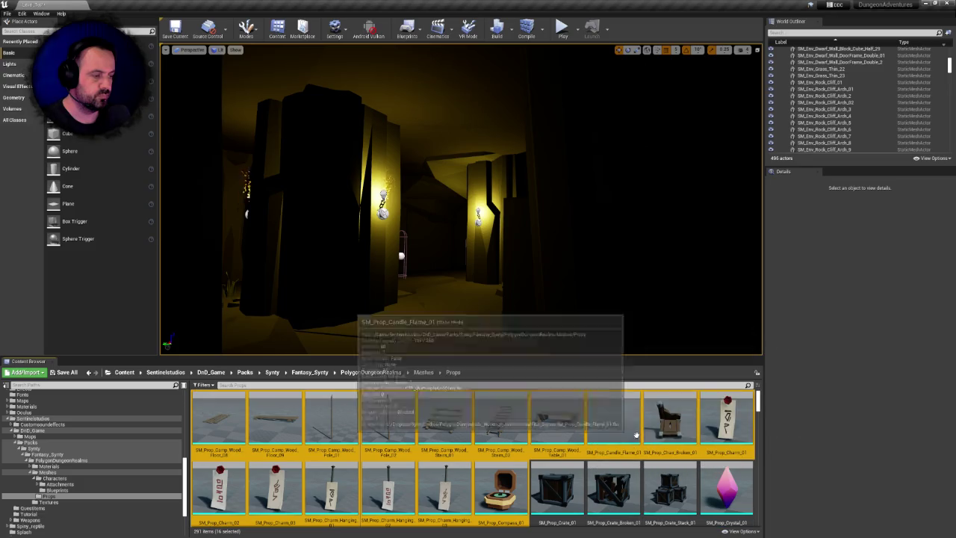
right_click(713, 411)
left_click(728, 454)
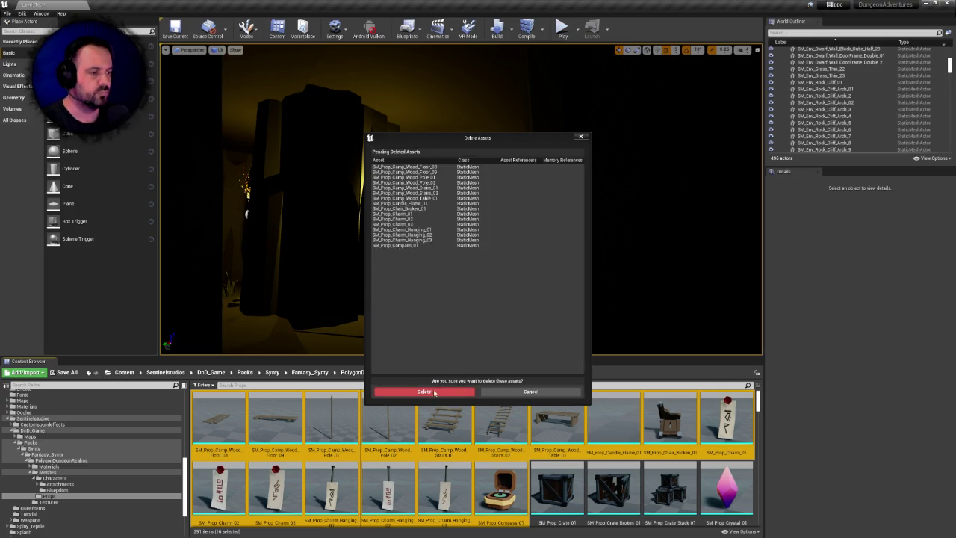
left_click(422, 392)
left_click(224, 418)
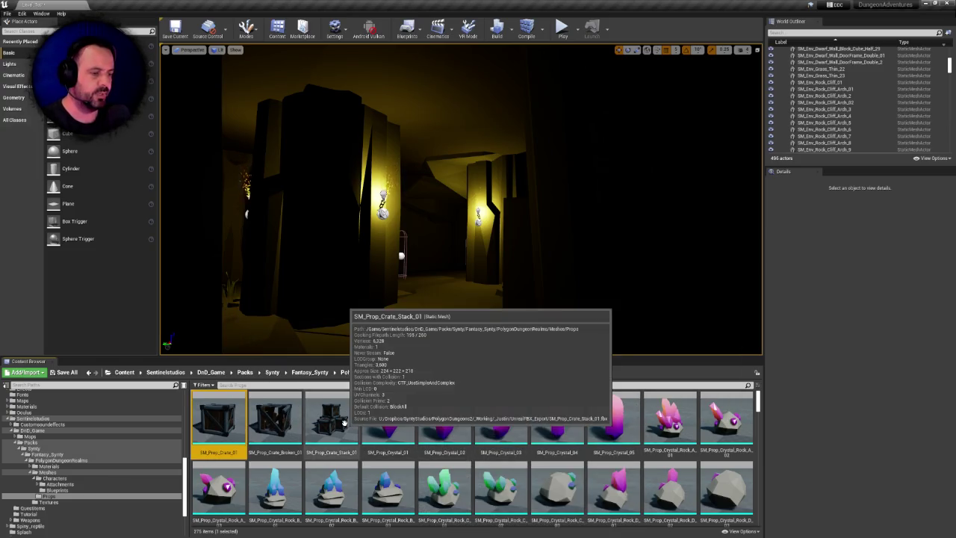
- Delete only SM_Prop_Crate_Stack_01, redirecting its level reference to the kept crate stack mesh, and save
left_click(346, 427)
key("Delete")
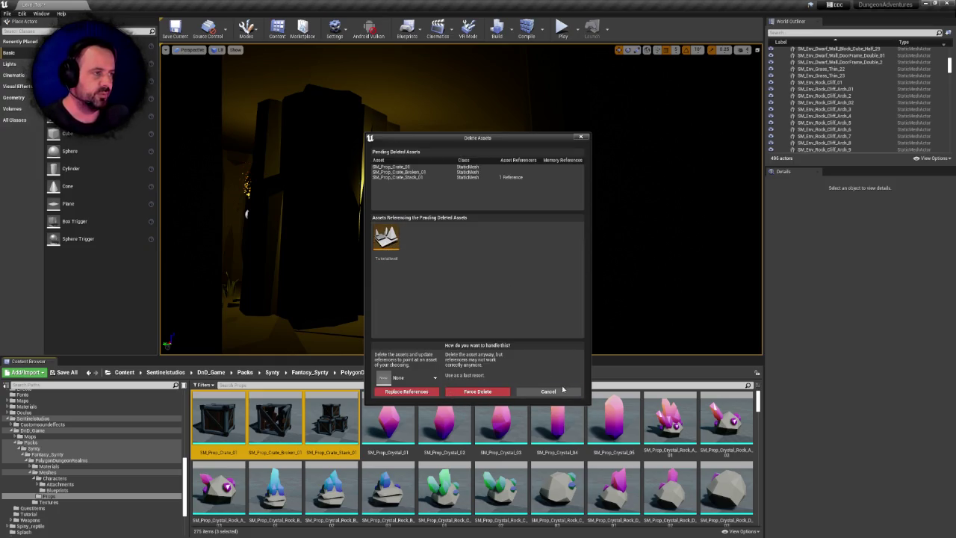
left_click(563, 390)
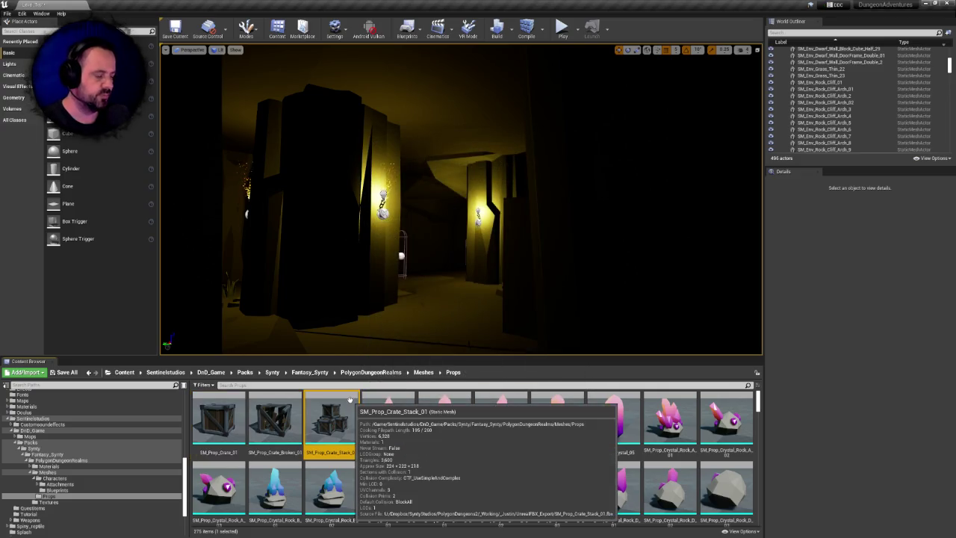
key("Delete")
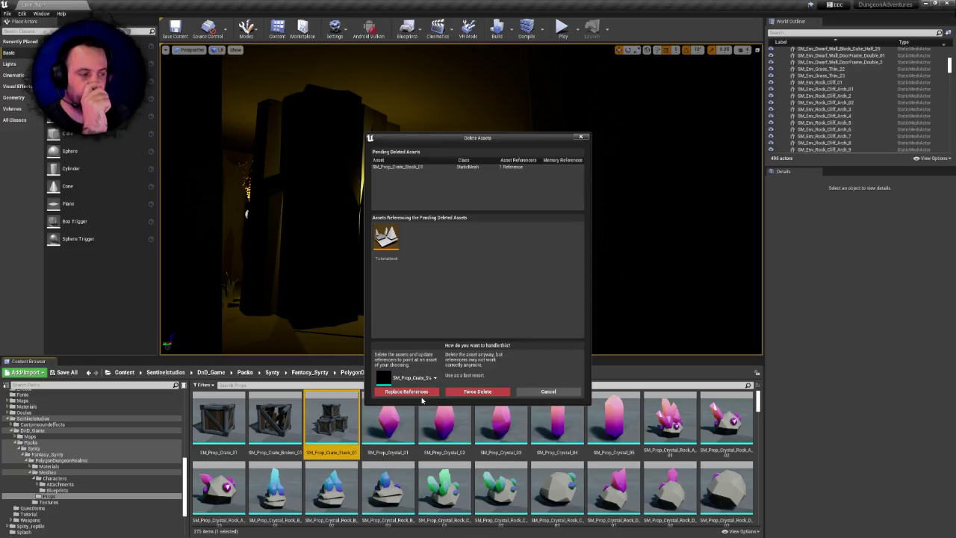
left_click(418, 394)
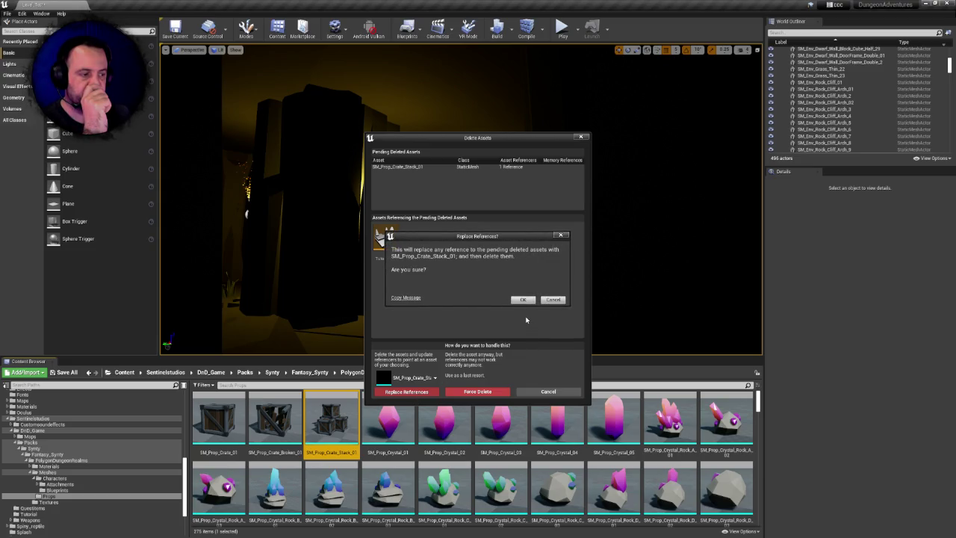
left_click(522, 300)
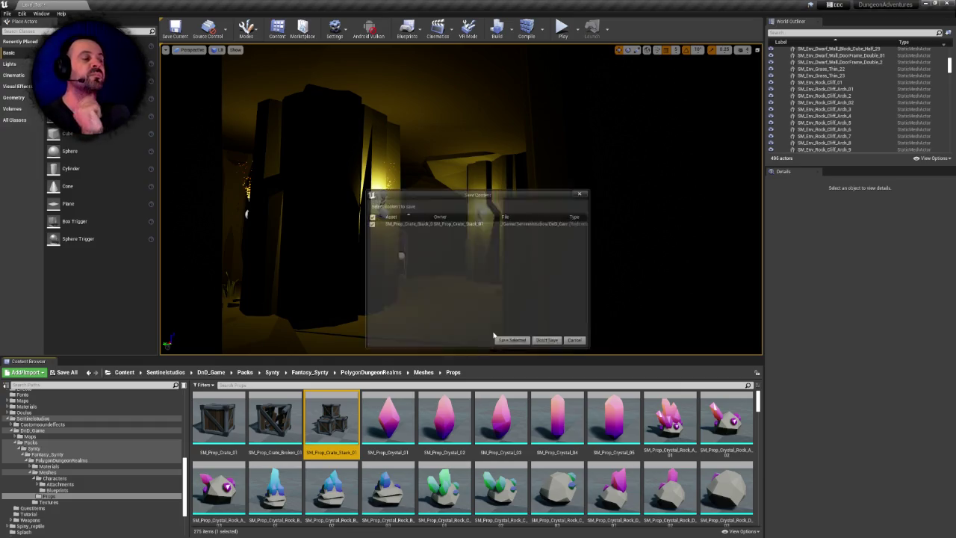
left_click(506, 338)
left_click(217, 418)
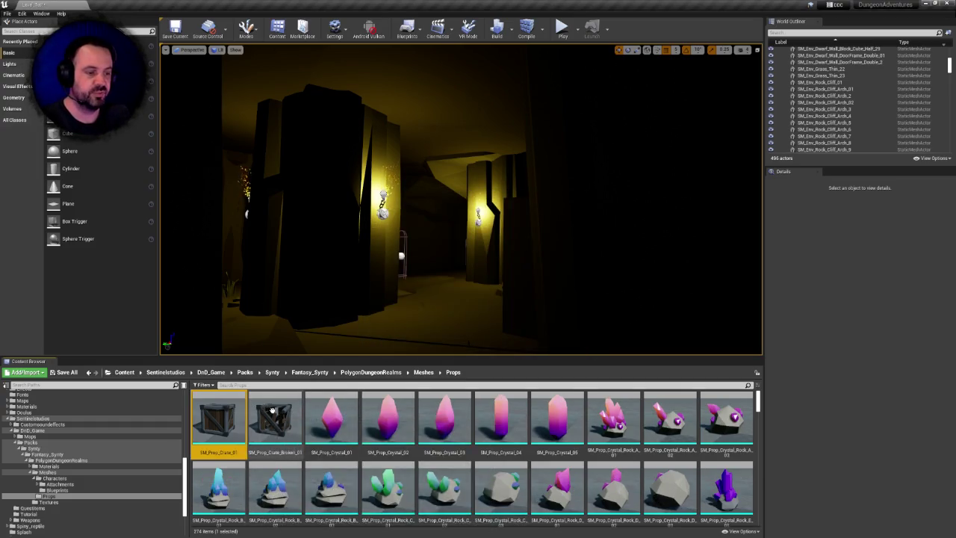
- Delete the two remaining crate meshes and the five SM_Prop_Crystal meshes
left_click(270, 418)
key("Delete")
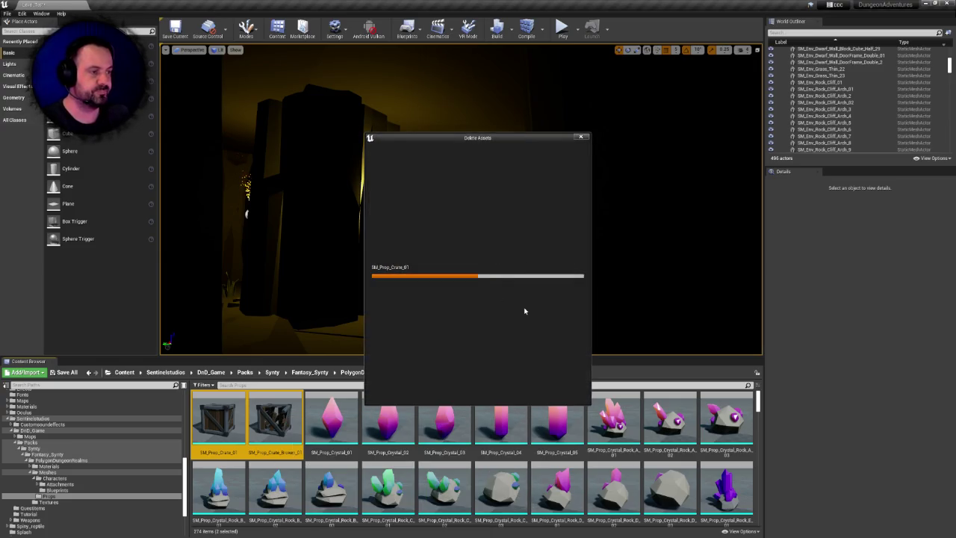
left_click(447, 390)
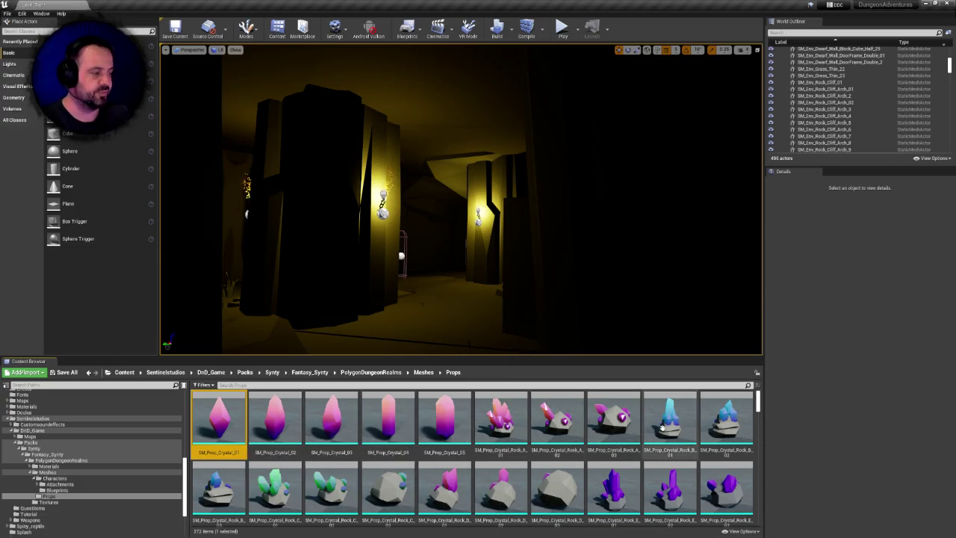
left_click(457, 415)
key("Delete")
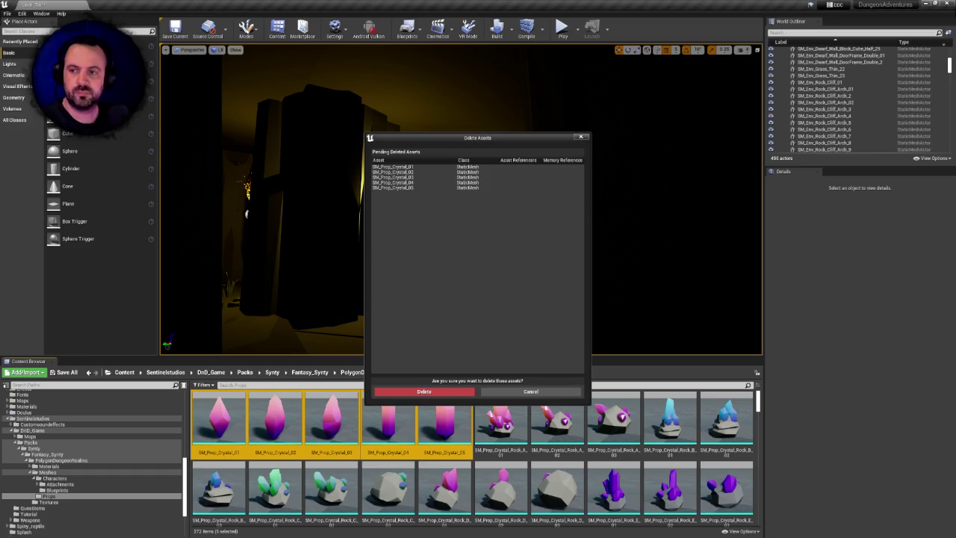
left_click(440, 390)
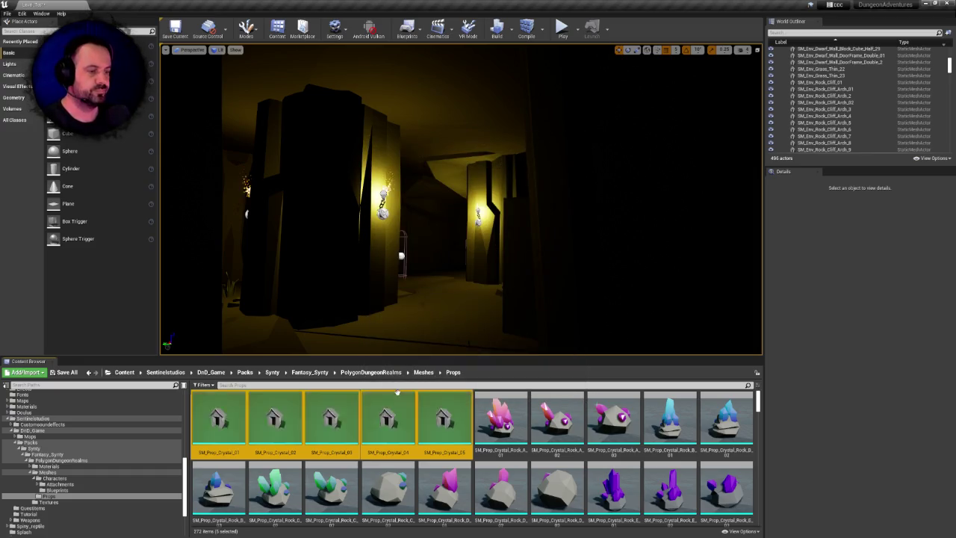
- Delete the 21 SM_Prop_Crystal_Rock meshes from the Props folder
scroll("down", 3)
left_click(213, 476)
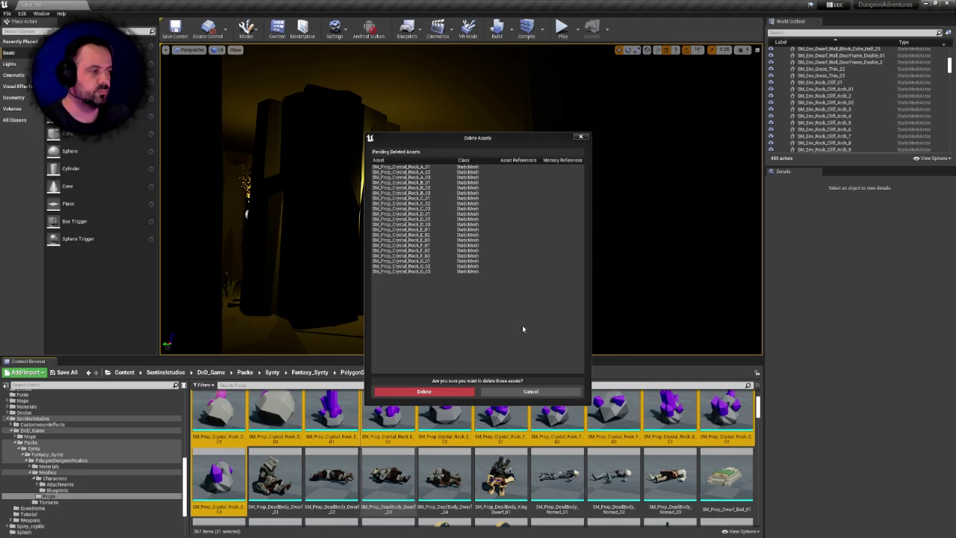
left_click(425, 392)
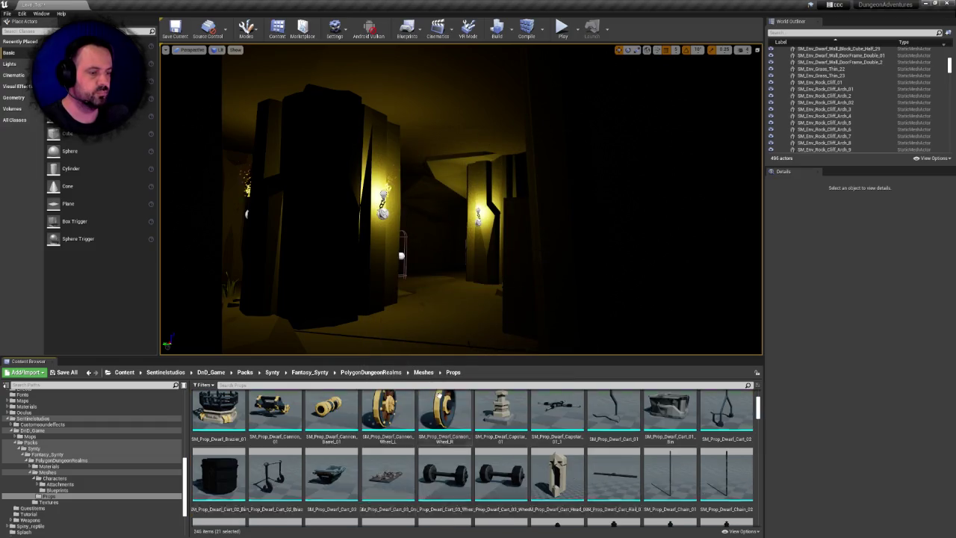
left_click(233, 410)
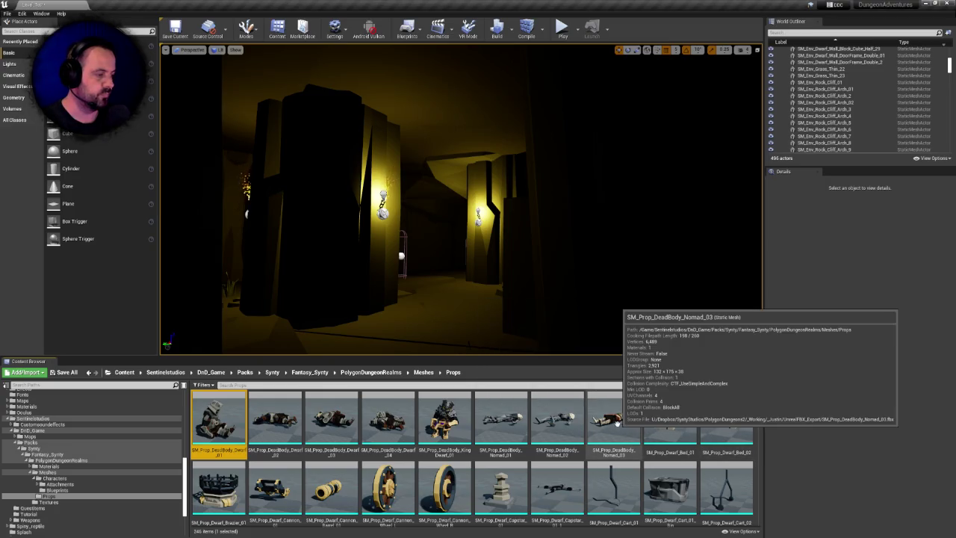
- Delete the DeadBody meshes through DeadBody_Nomad_03
left_click(624, 422)
left_click_drag(647, 417, 632, 313)
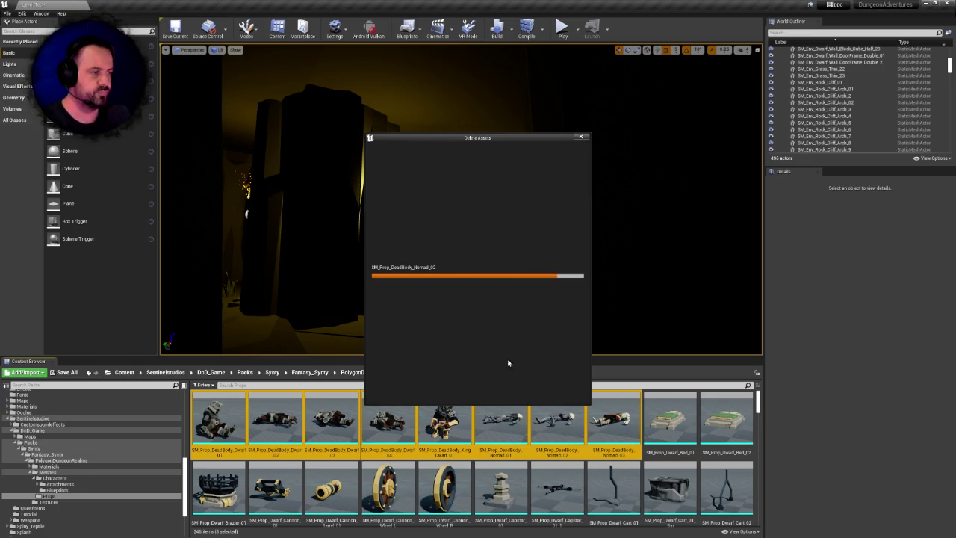
left_click(446, 389)
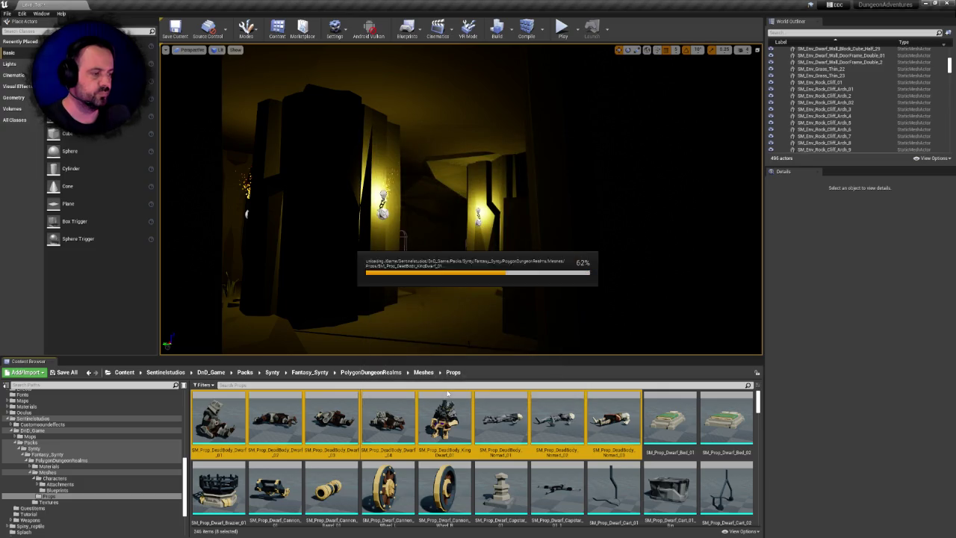
- Delete the bed, brazier and cannon meshes from Bed_01 through Cannon_Wheel_R
left_click(218, 420)
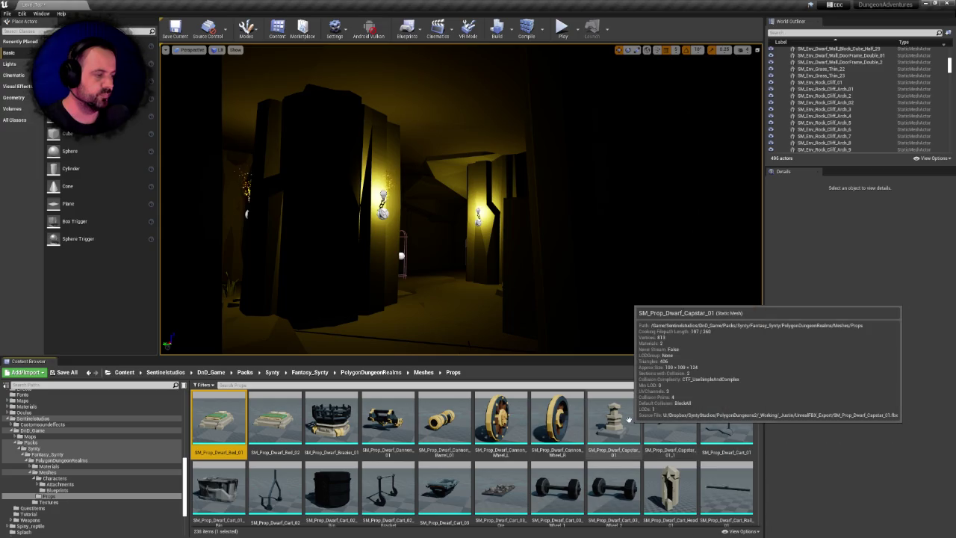
left_click(552, 410)
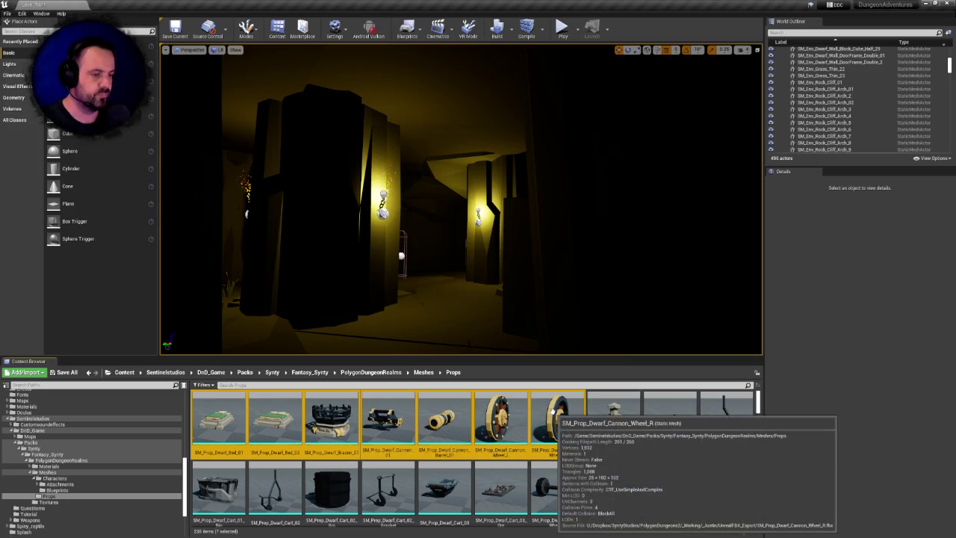
key("Delete")
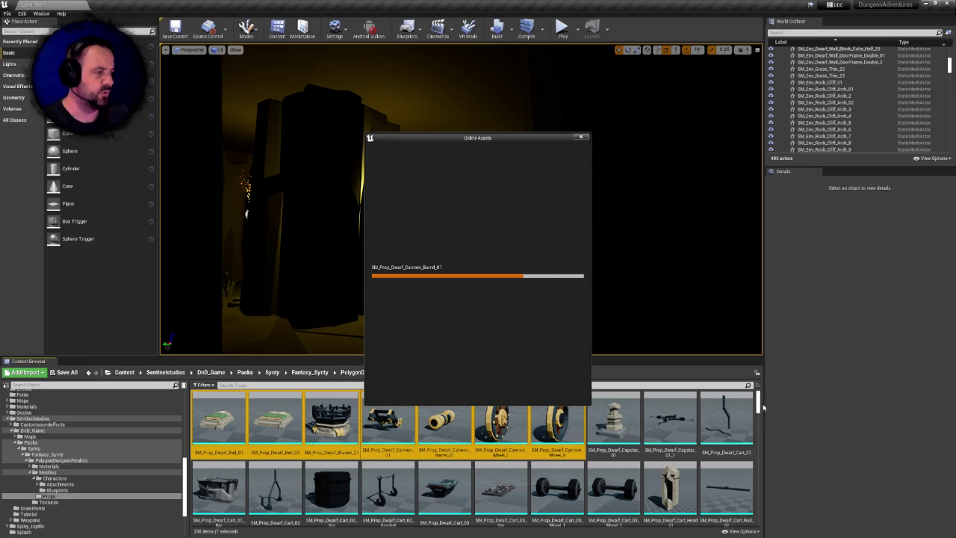
key("Return")
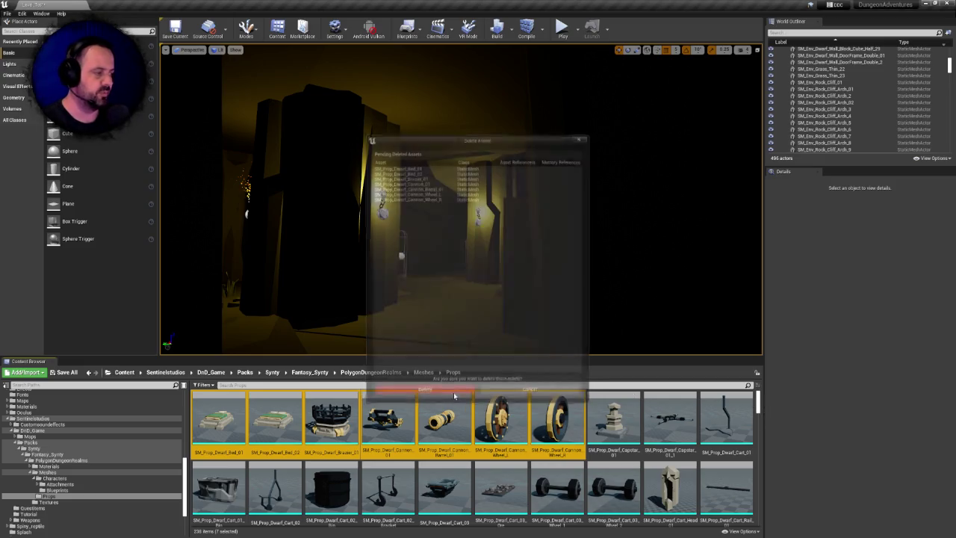
- Delete the sixteen capstan, cart and chain meshes from Capstan_01 through Chain_Clasp_01
left_click(221, 422)
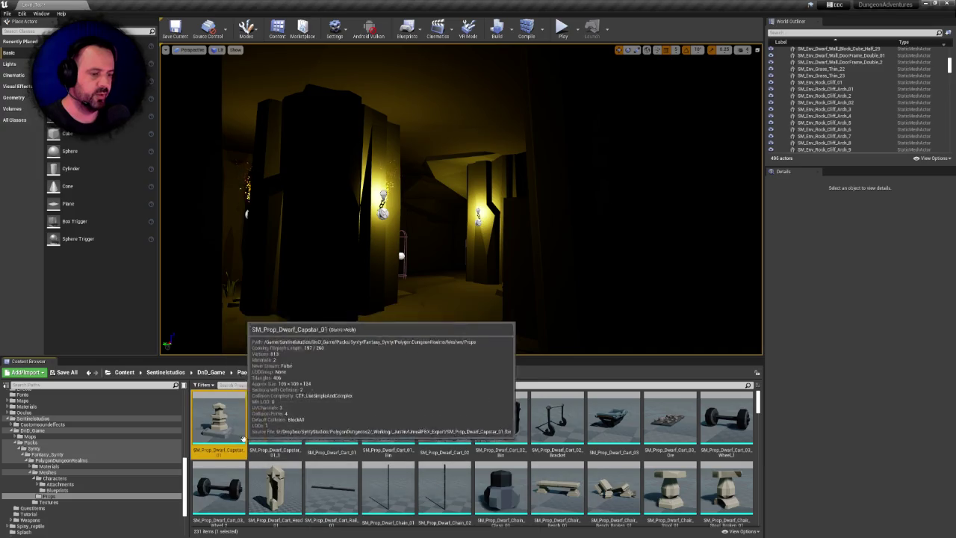
scroll("down", 3)
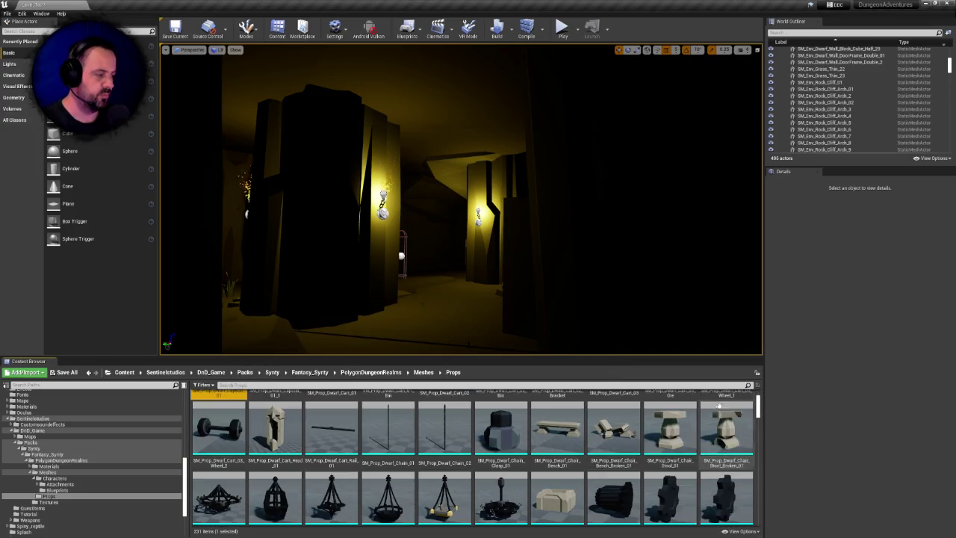
left_click(501, 427)
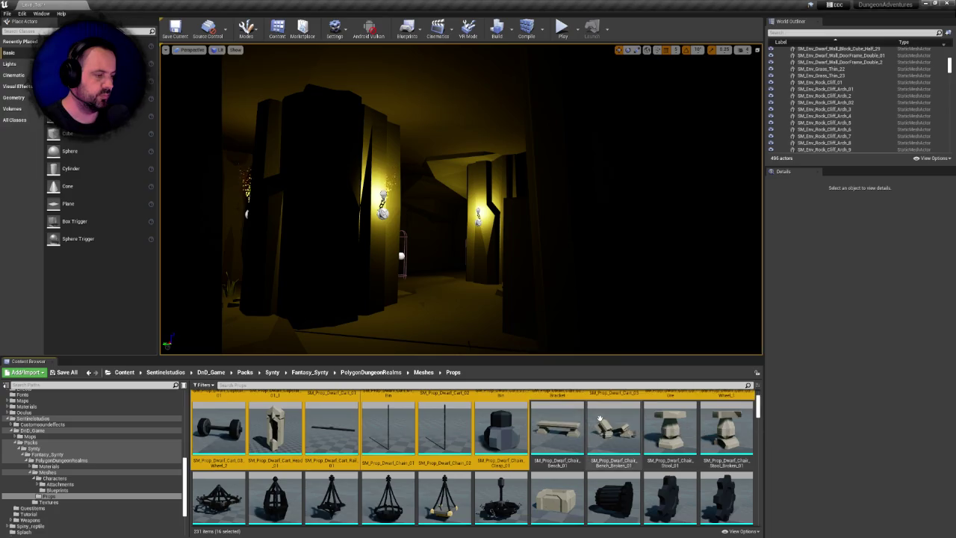
scroll("up", 3)
key("Delete")
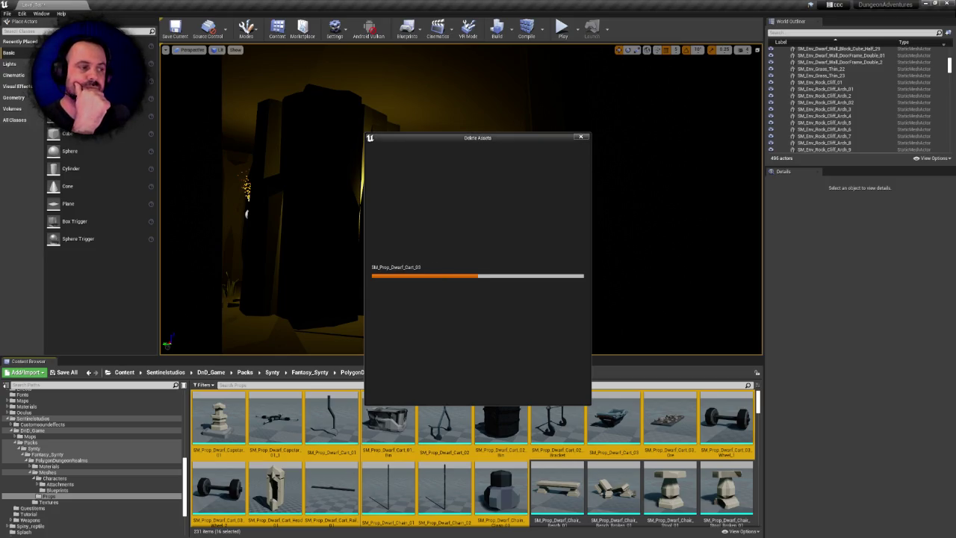
left_click_drag(400, 139, 393, 137)
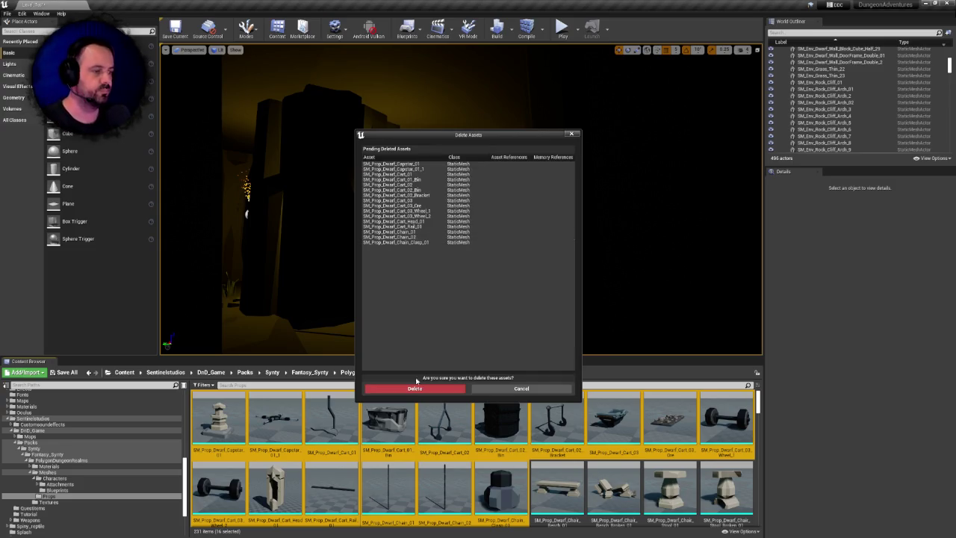
left_click(420, 388)
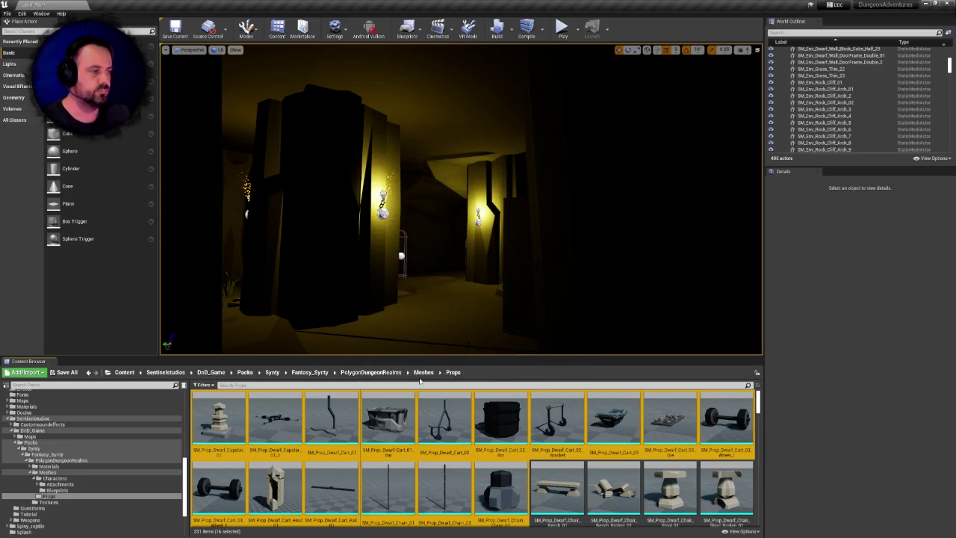
left_click(222, 413)
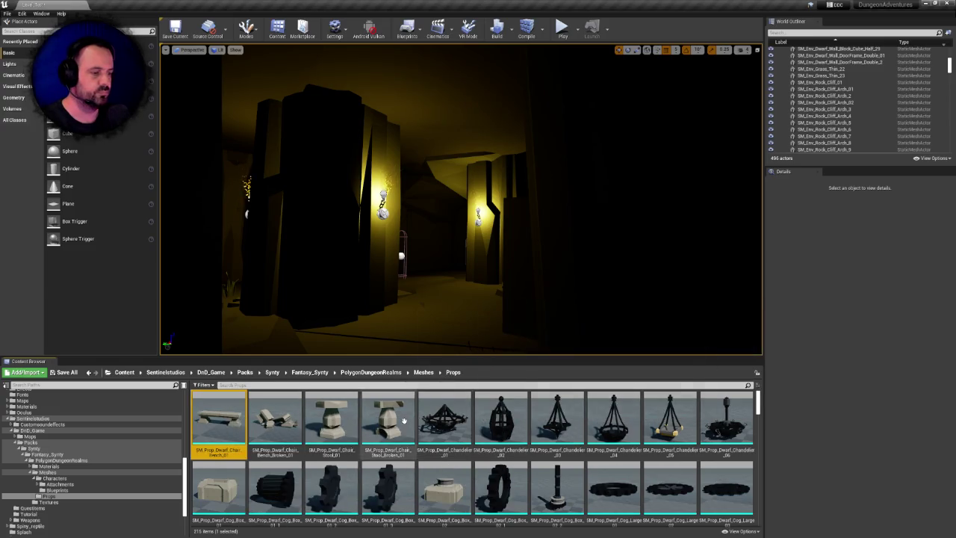
- Delete the four chair bench meshes and the six chandelier meshes
left_click(404, 423)
key("Delete")
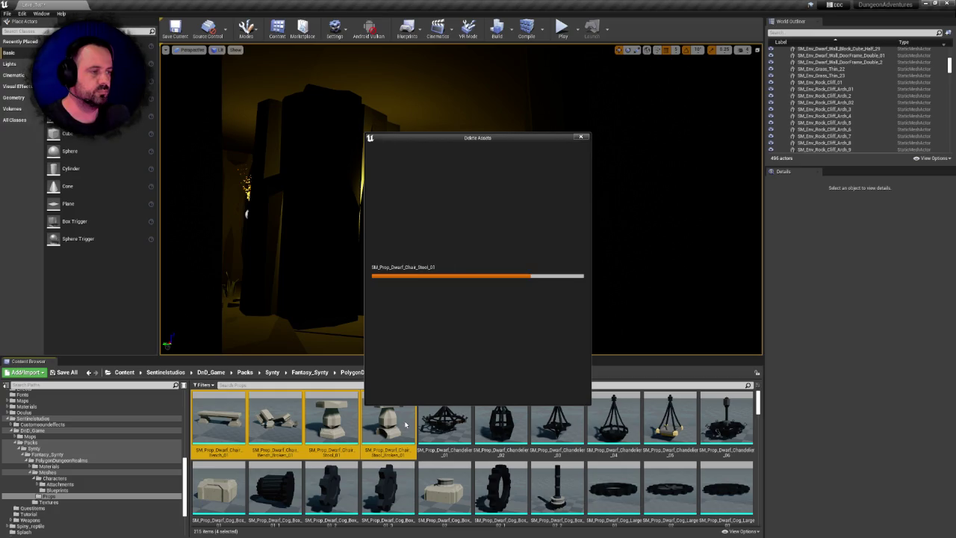
left_click(410, 395)
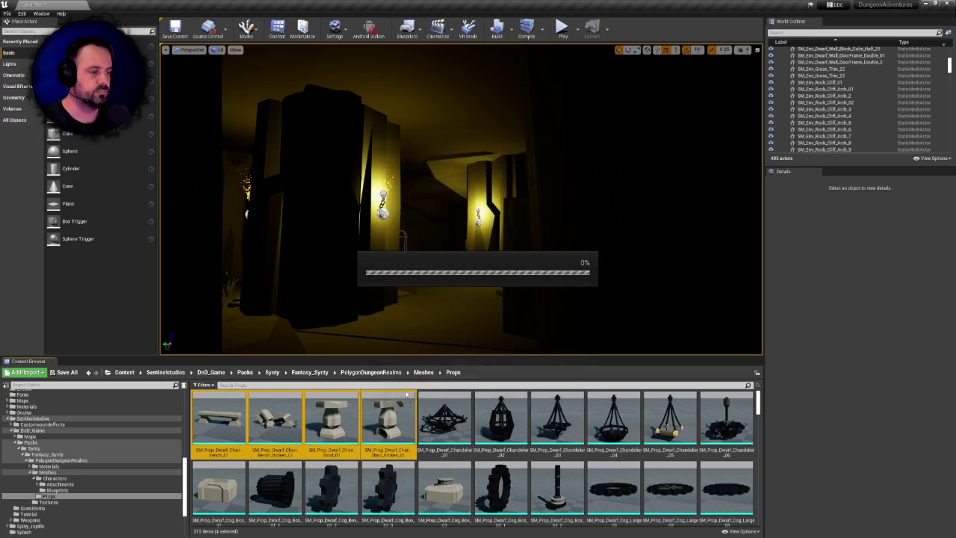
left_click(480, 413)
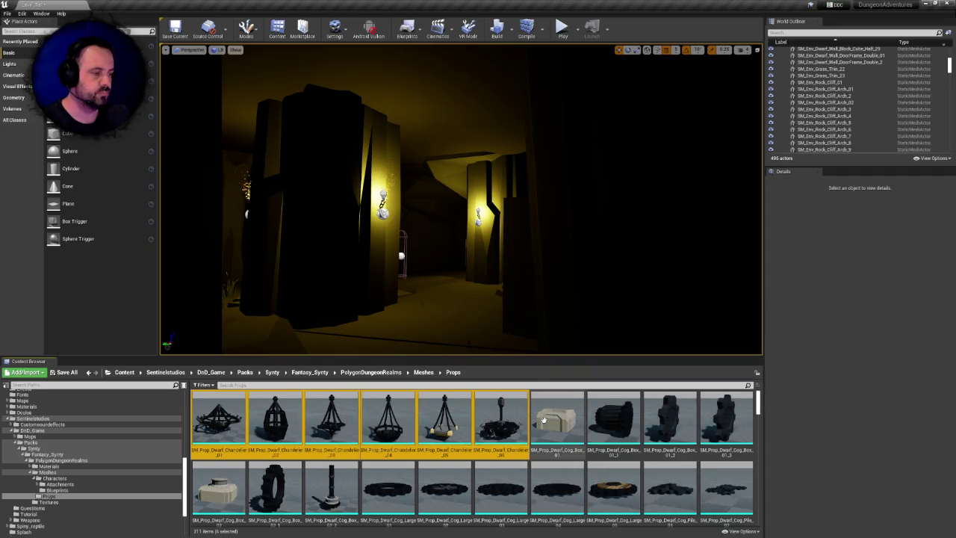
key("Delete")
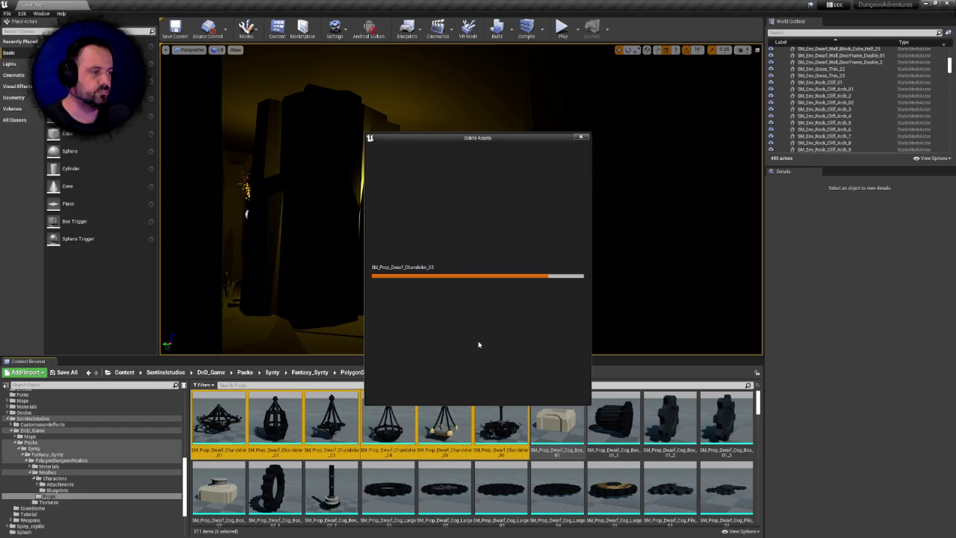
left_click(449, 390)
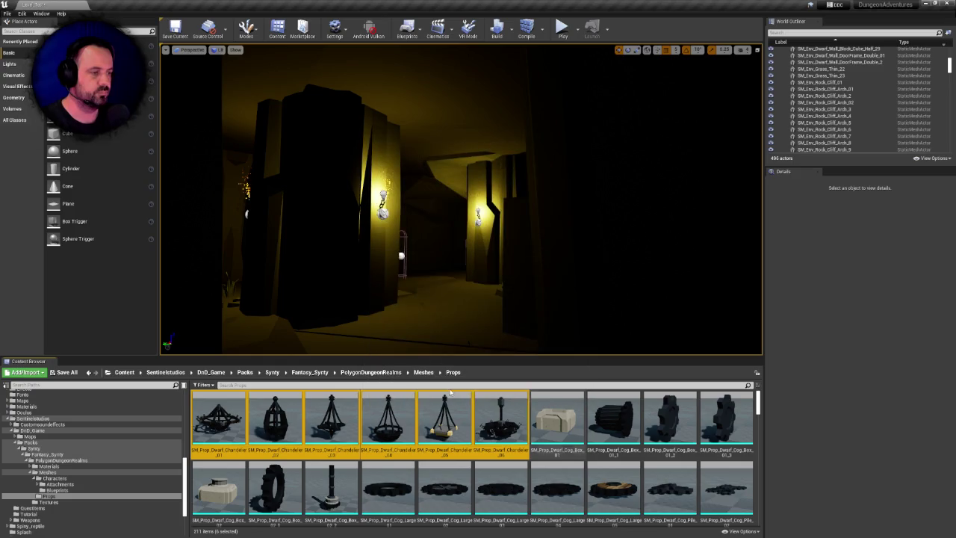
- Delete the seventeen cog meshes from the cog box through Cog_Pile_05
left_click(218, 419)
left_click(559, 467)
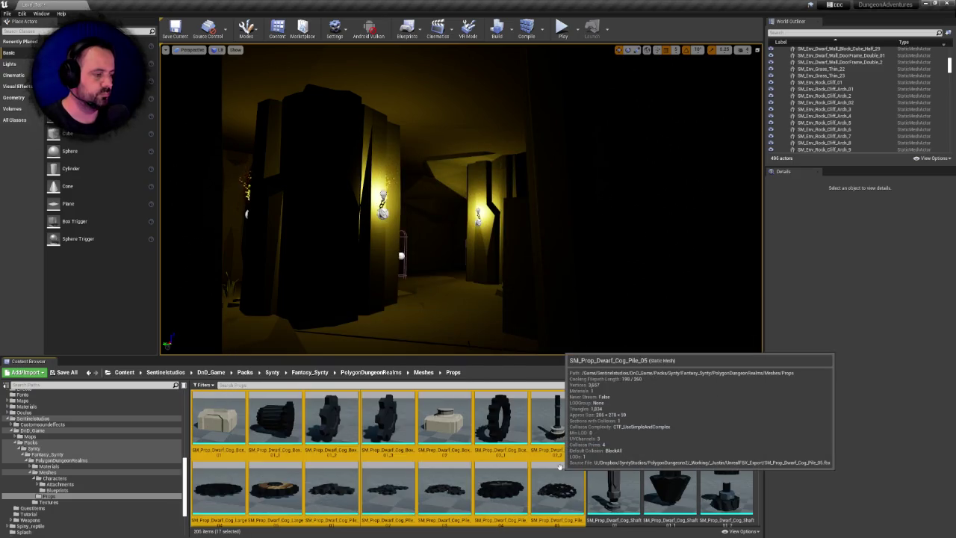
key("Delete")
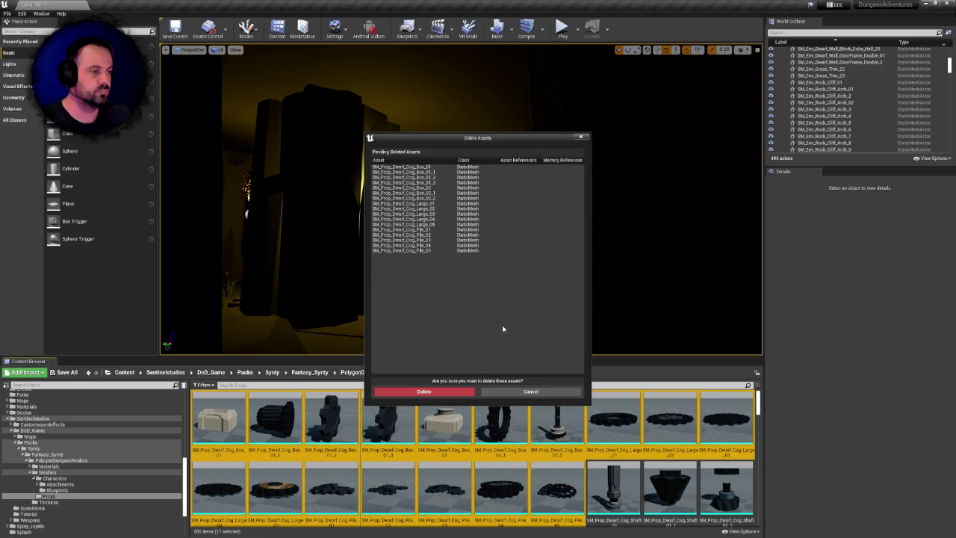
left_click(454, 389)
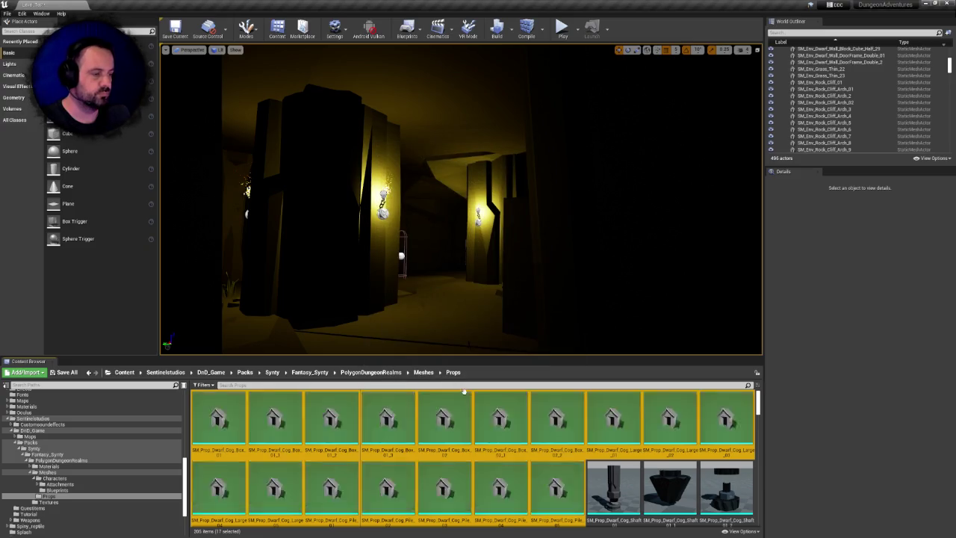
- Start deleting the cog shaft through Smelting_Pot_02 meshes
left_click(220, 417)
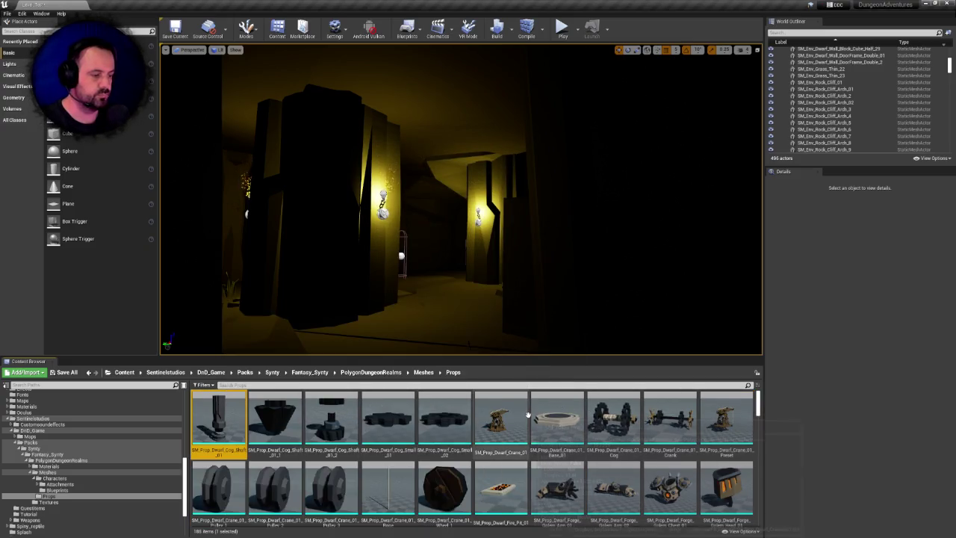
scroll("down", 3)
left_click_drag(758, 407, 758, 424)
left_click(277, 448)
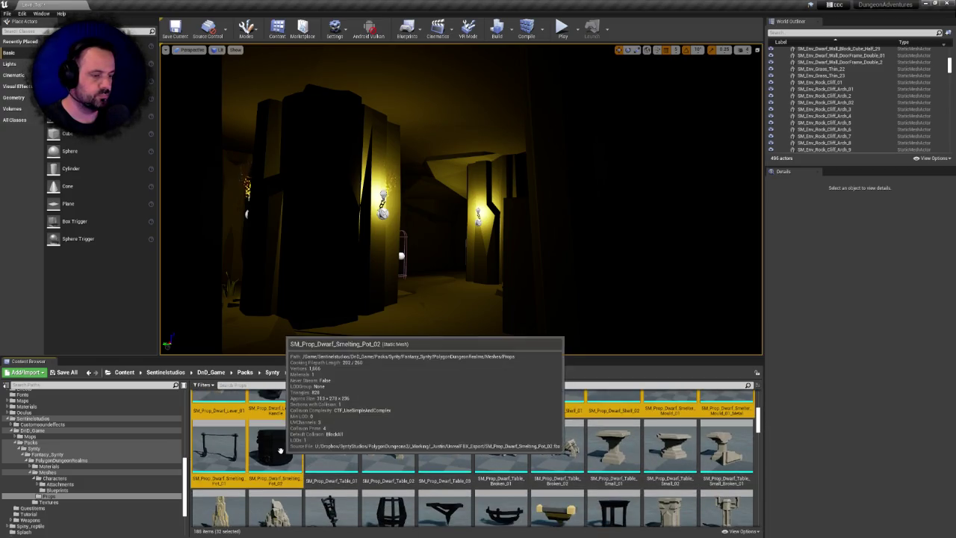
key("Delete")
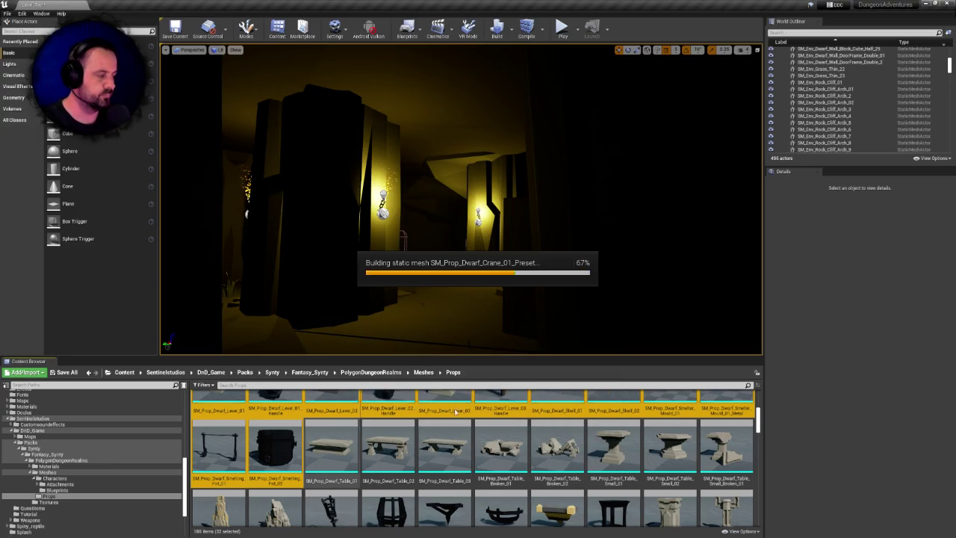
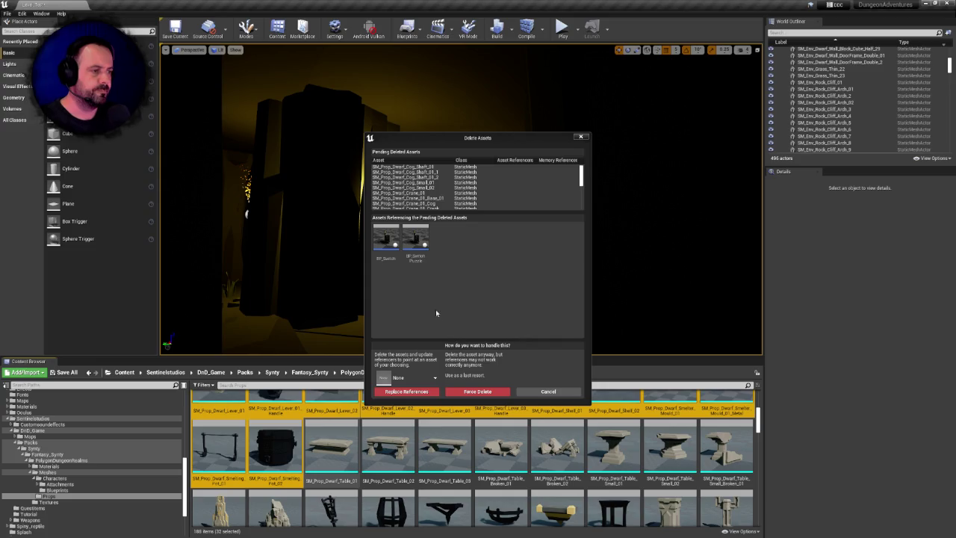
- Cancel the pending deletion of the prop meshes
mouse_move(388, 243)
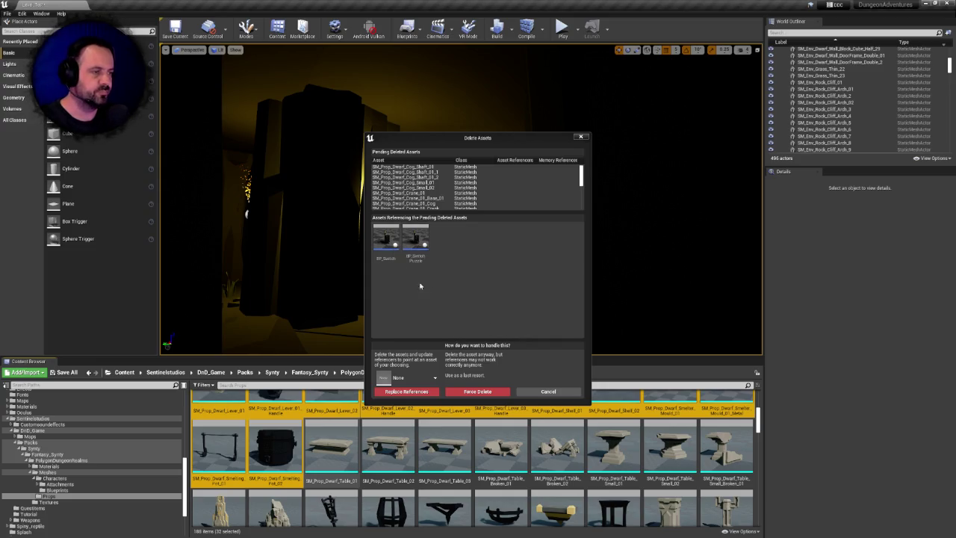
left_click_drag(581, 177, 587, 204)
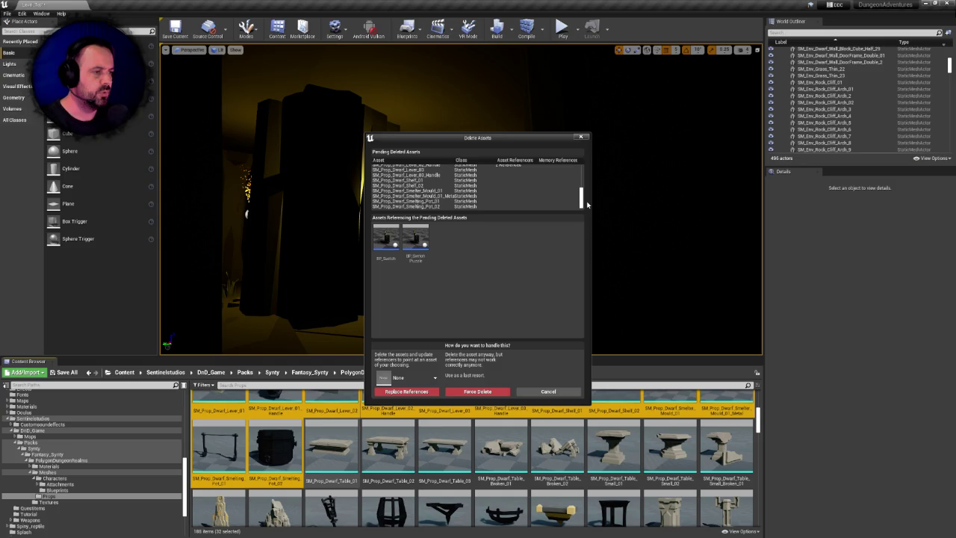
mouse_move(386, 247)
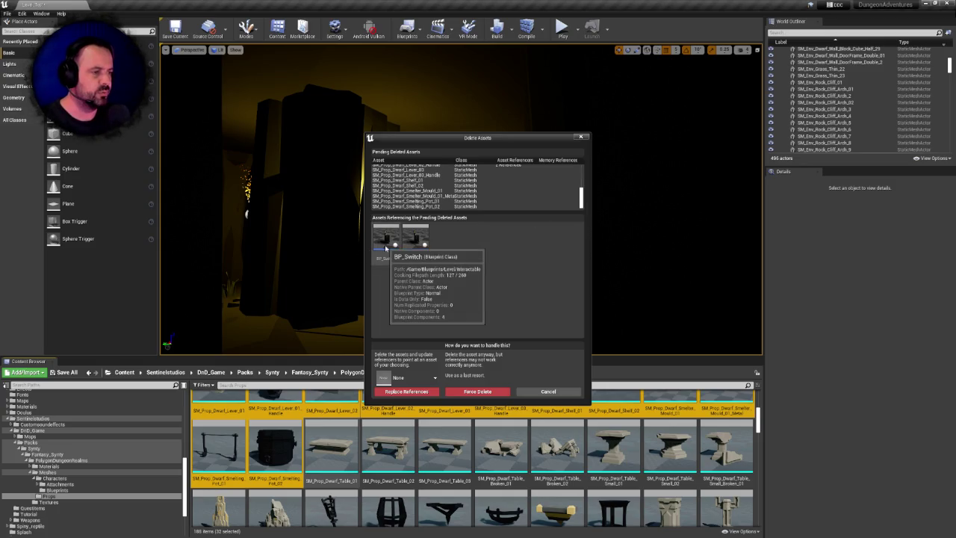
mouse_move(419, 246)
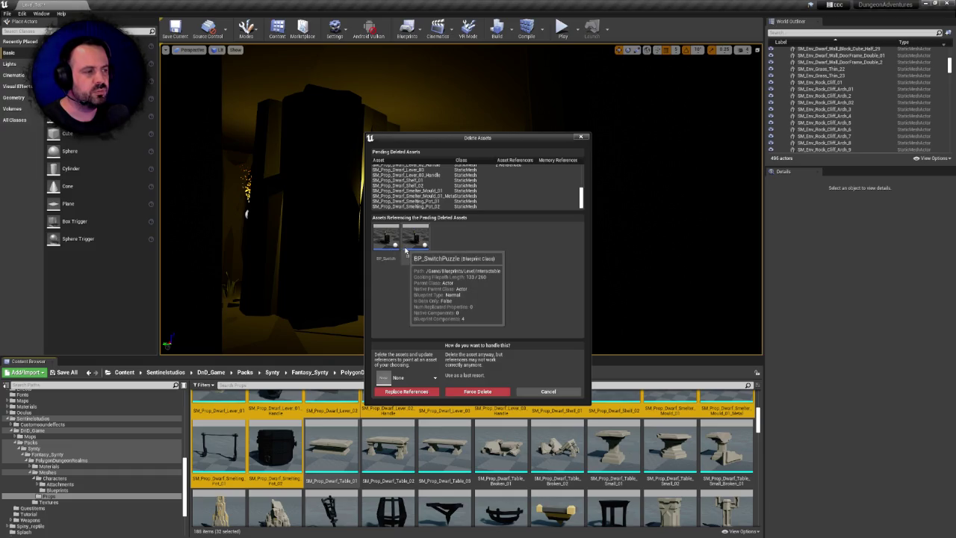
scroll("up", 3)
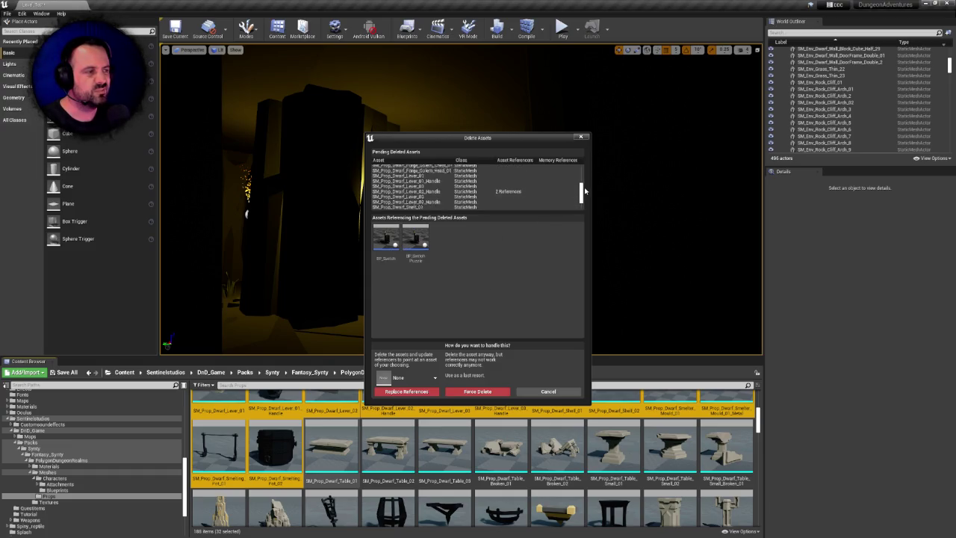
scroll("down", 3)
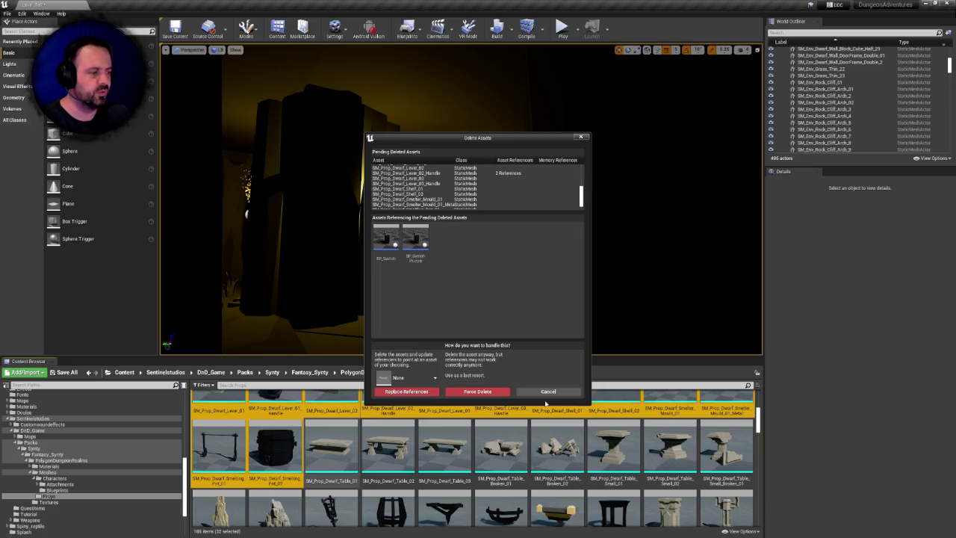
left_click(548, 392)
- Search the Content folder for 'bp_sw' and open BP_Switch and BP_SwitchPuzzle together
left_click_drag(185, 457, 188, 392)
left_click(22, 389)
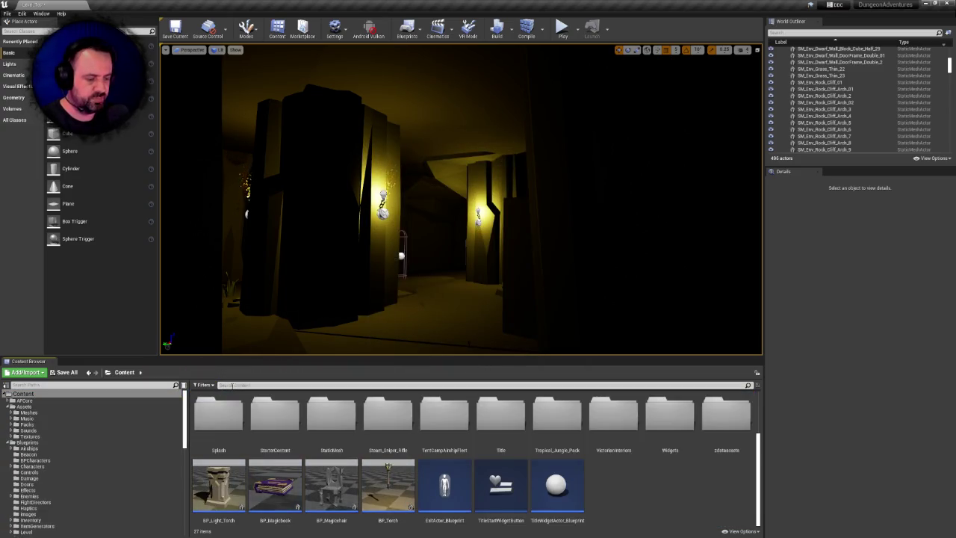
left_click(232, 384)
type("bp_sw")
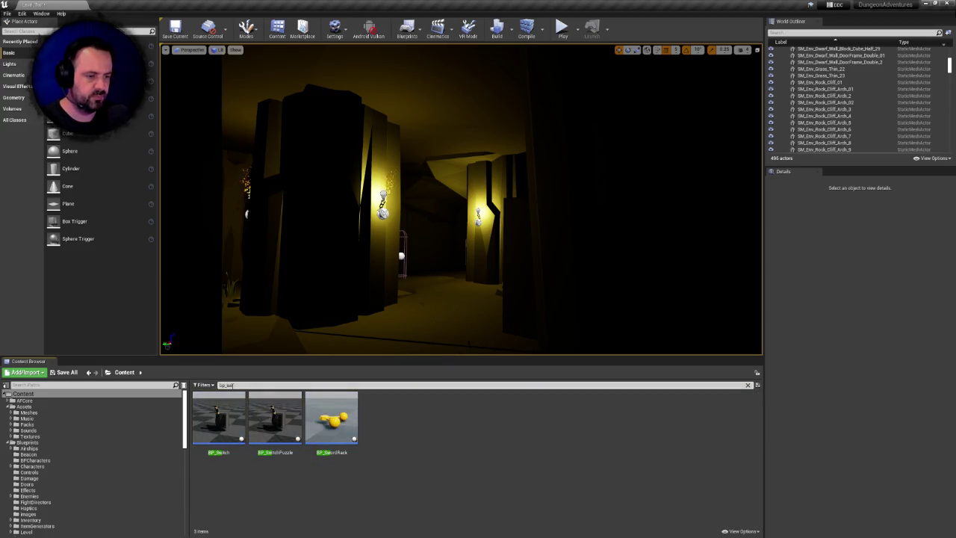
left_click(218, 418)
left_click(275, 418)
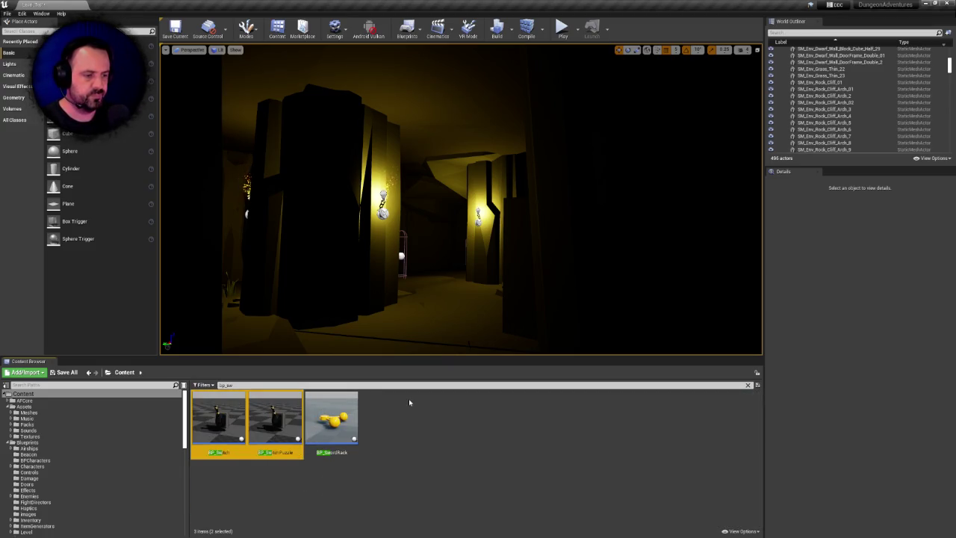
key("Return")
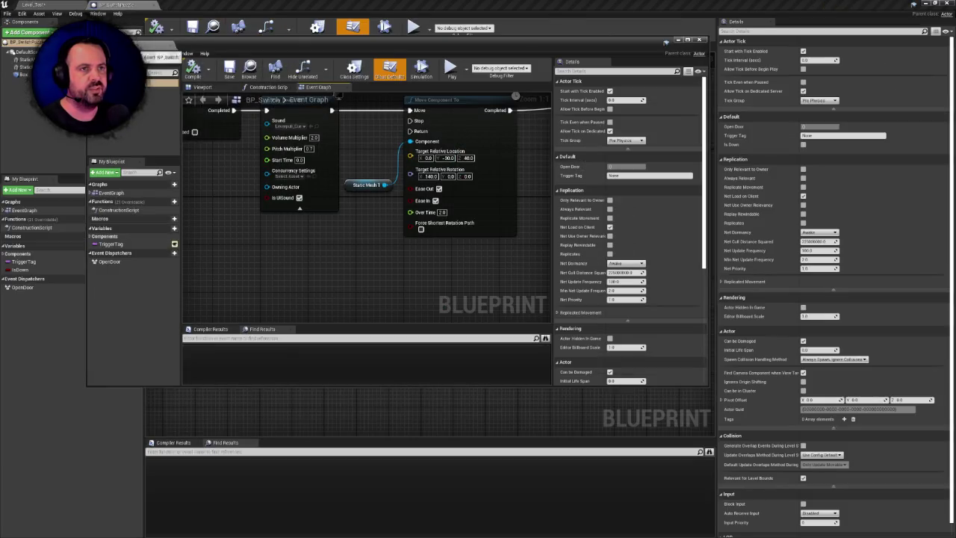
- Review BP_Switch's event graph, including Move Component To, Get All Actors, Cast and Do Once nodes
left_click(116, 7)
scroll("down", 3)
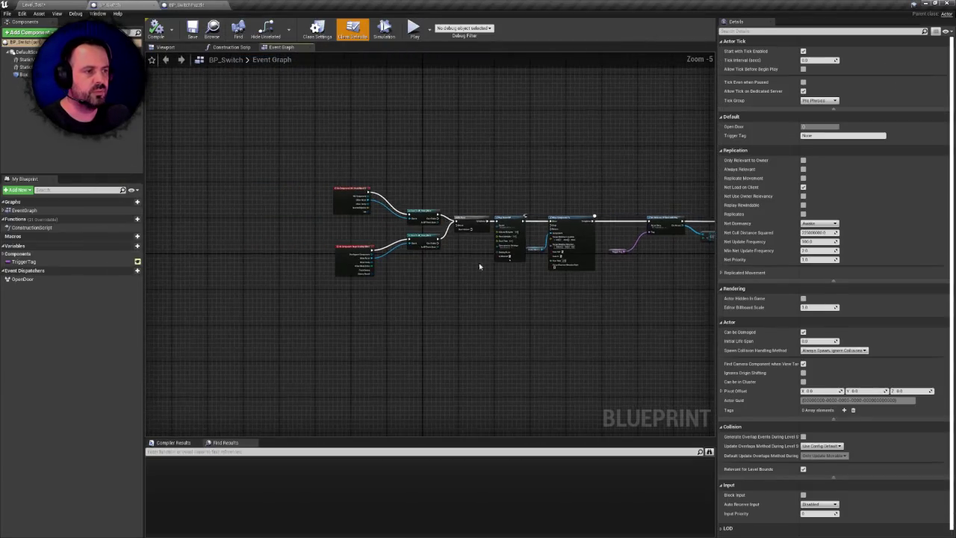
scroll("up", 3)
left_click_drag(477, 287, 374, 287)
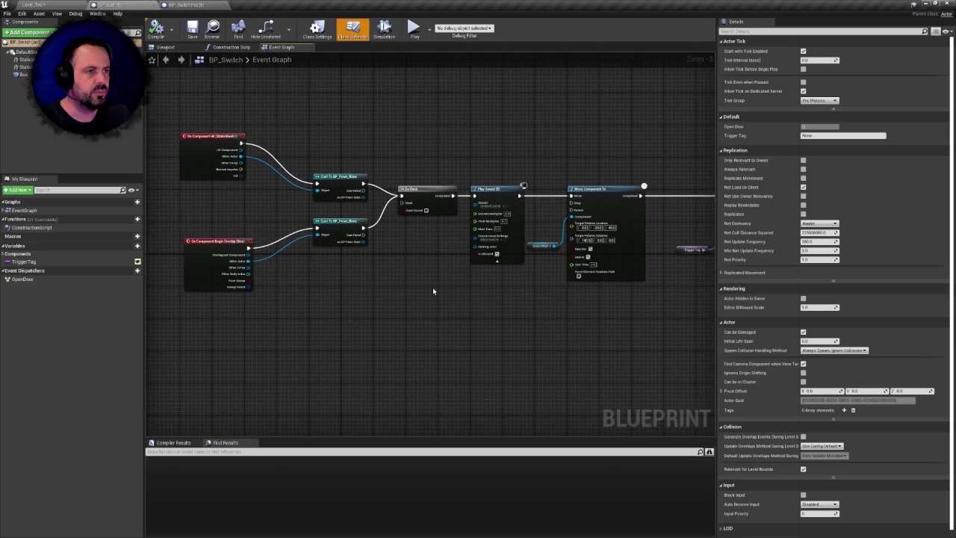
scroll("down", 3)
scroll("up", 3)
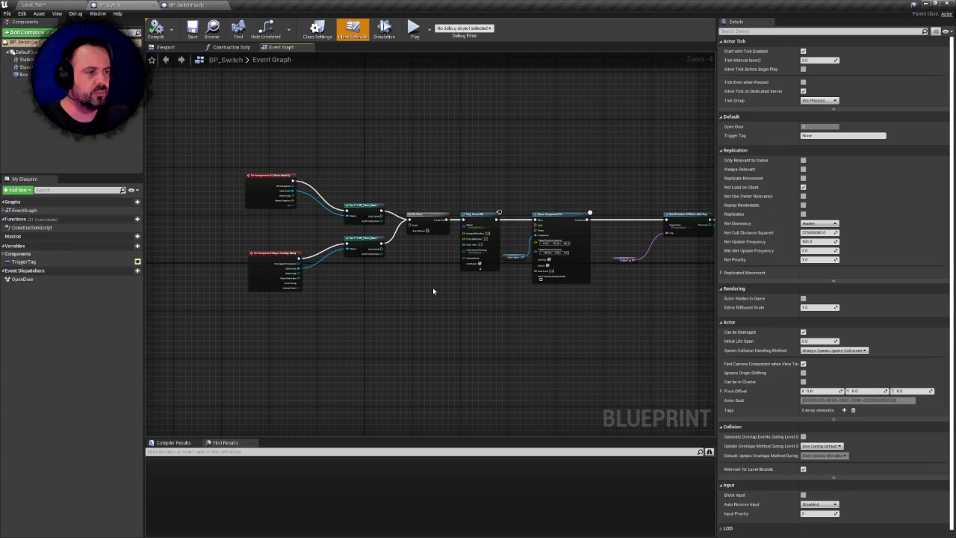
left_click_drag(433, 291, 476, 286)
scroll("up", 3)
right_click(475, 282)
left_click(442, 279)
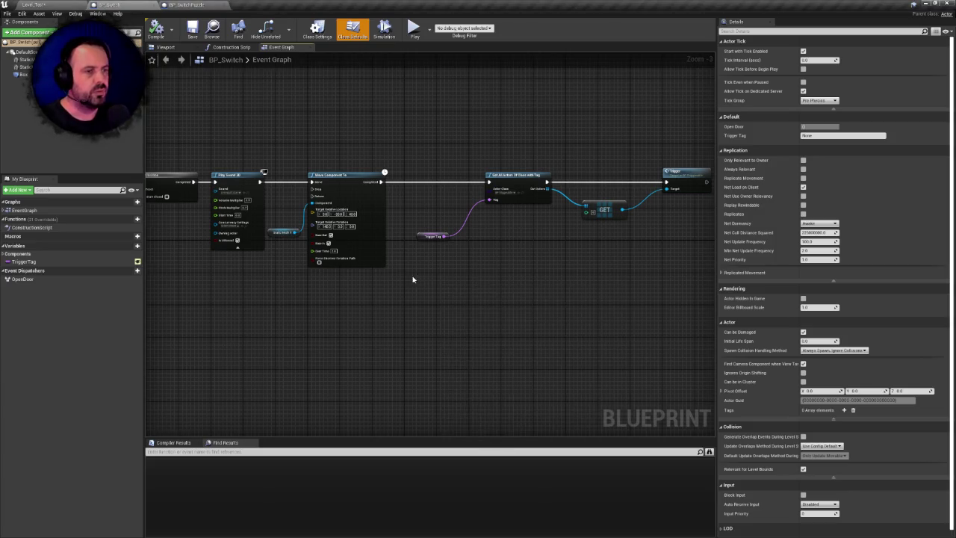
left_click_drag(413, 280, 602, 287)
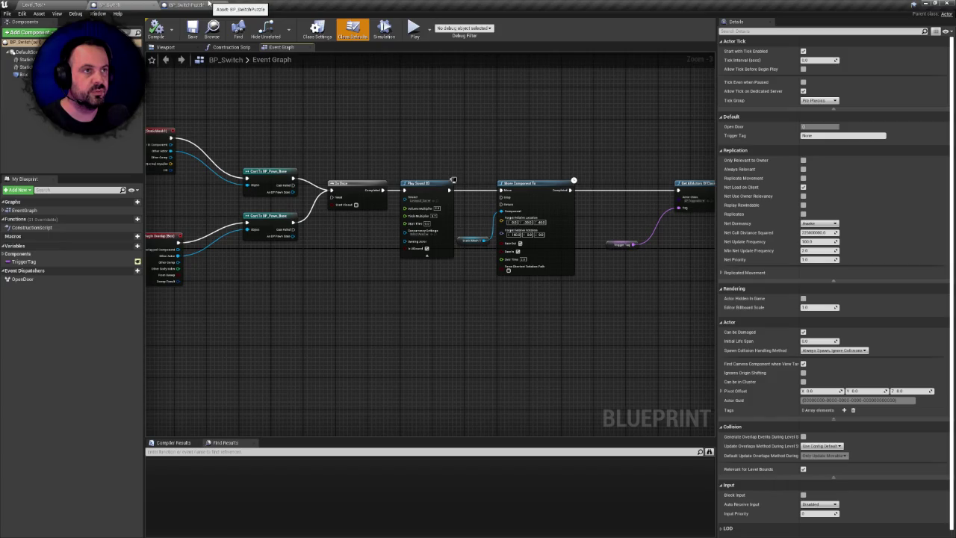
- Inspect BP_SwitchPuzzle's event graph, then show its lever in the Viewport
left_click(205, 5)
scroll("down", 3)
scroll("up", 3)
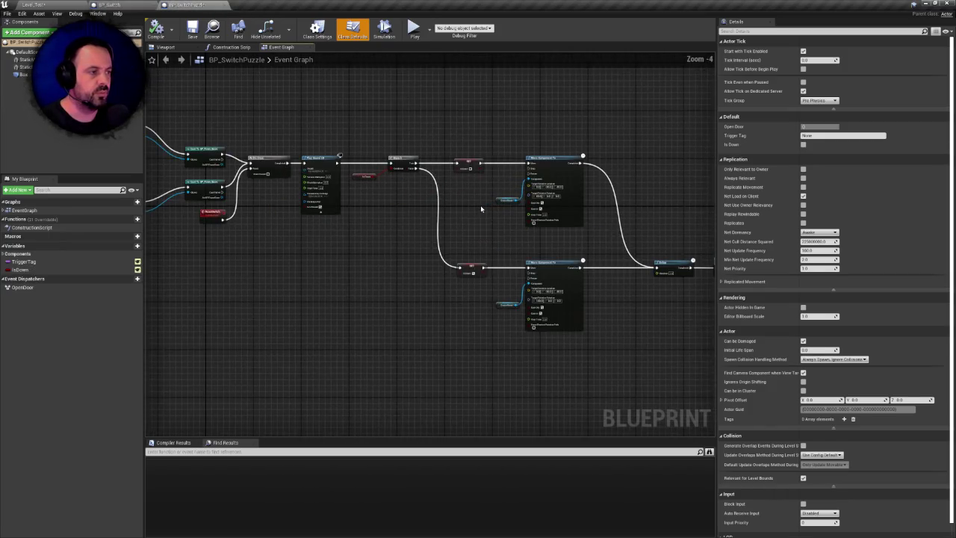
left_click_drag(492, 213, 452, 207)
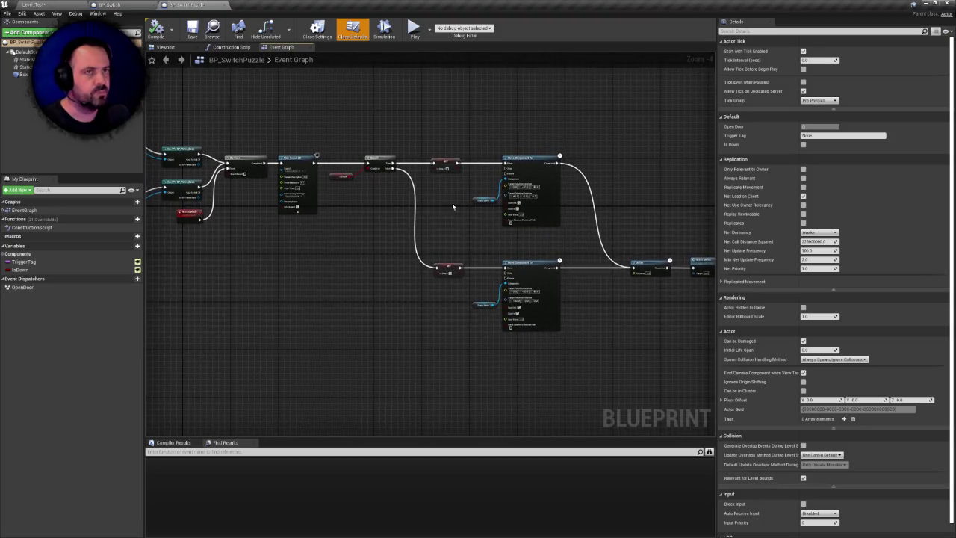
scroll("up", 3)
left_click(165, 47)
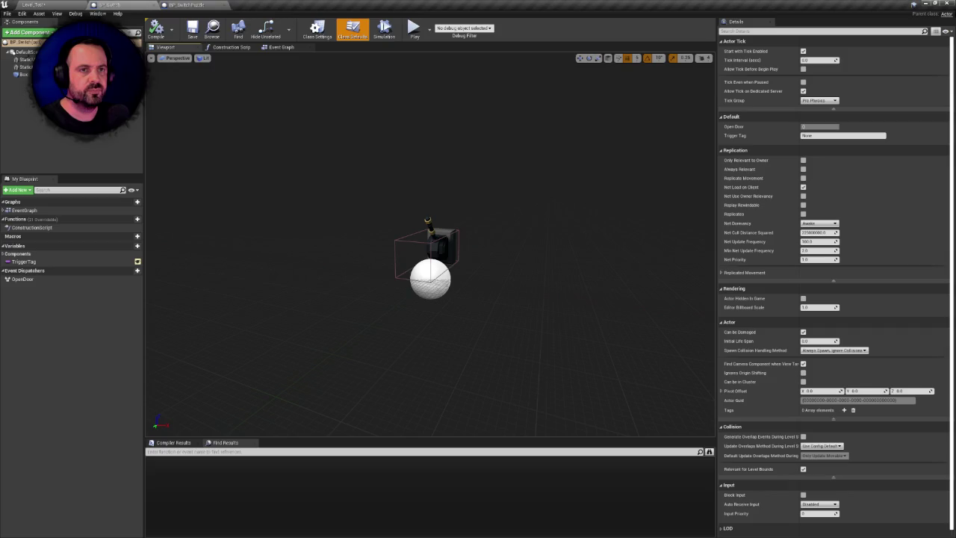
- Compare the meshes assigned to the StaticMesh and StaticMesh1 handle components
left_click(26, 60)
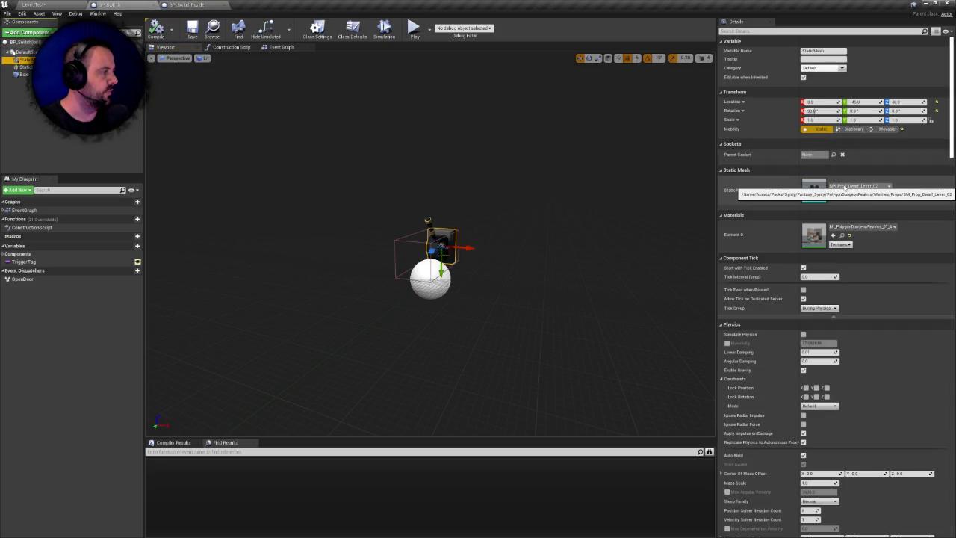
left_click(26, 67)
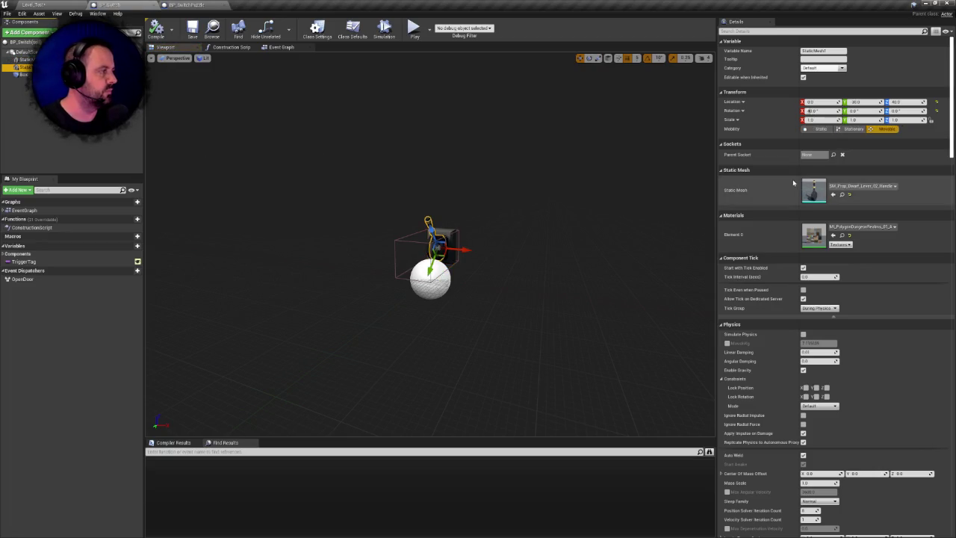
left_click(26, 60)
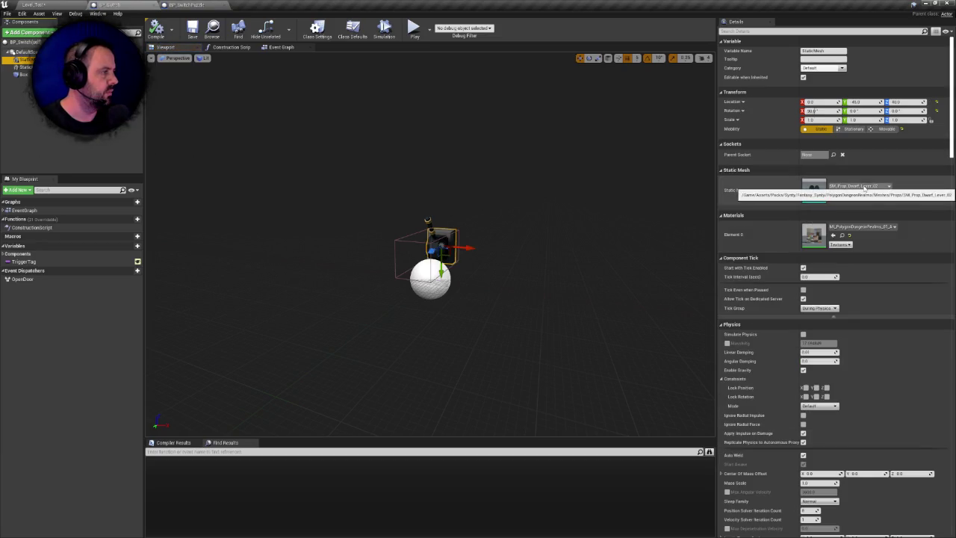
left_click(26, 68)
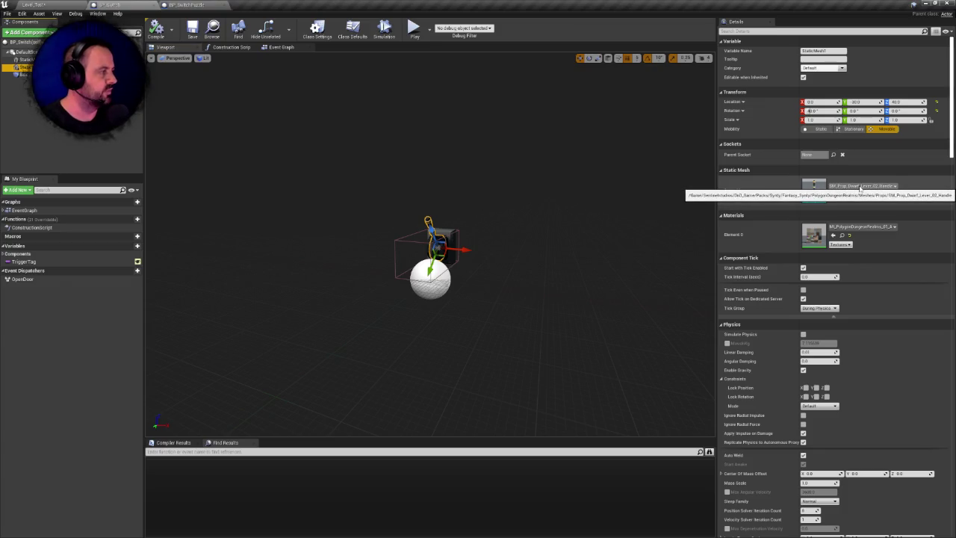
- Assign the other Lever_02_Handle mesh copy to the StaticMesh1 handle via a 'lever_' search
left_click(860, 186)
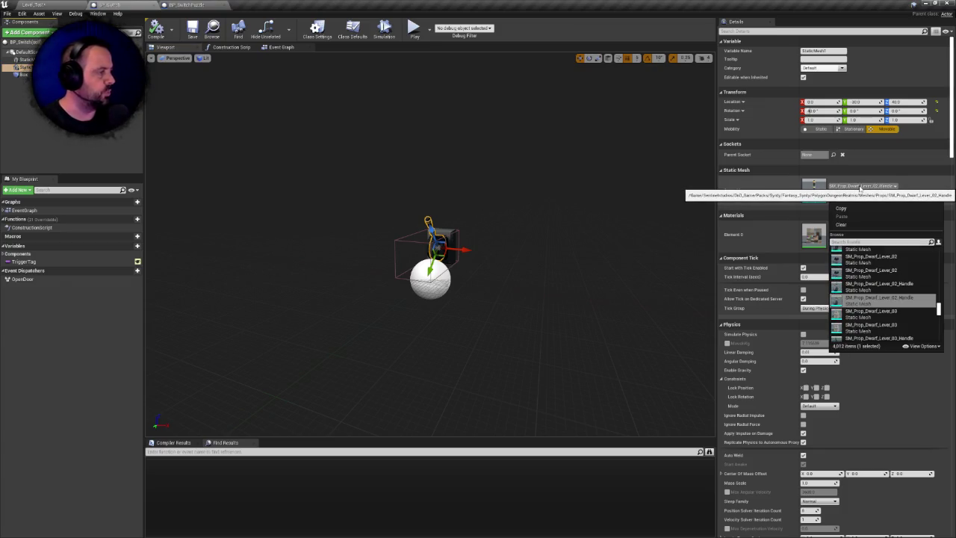
type("level_02")
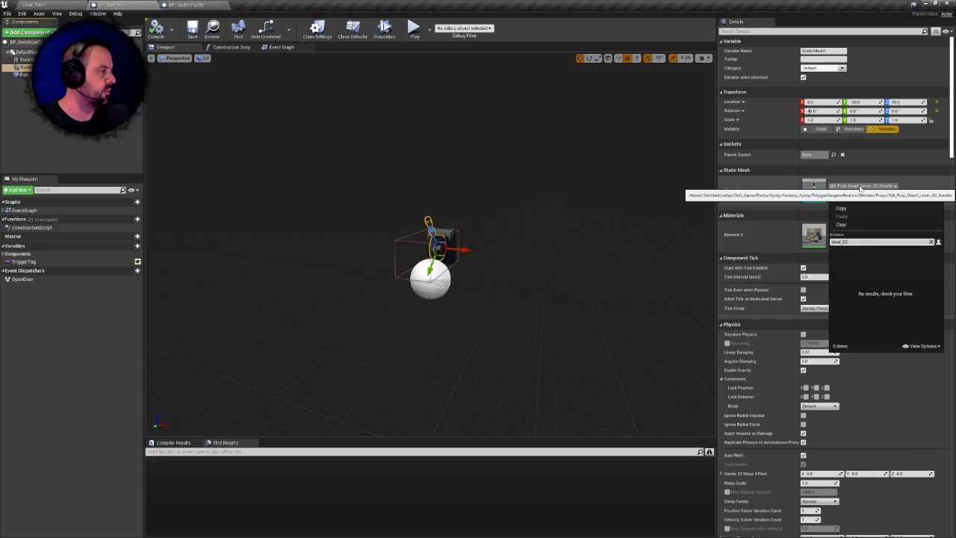
key("BackSpace")
type("r_")
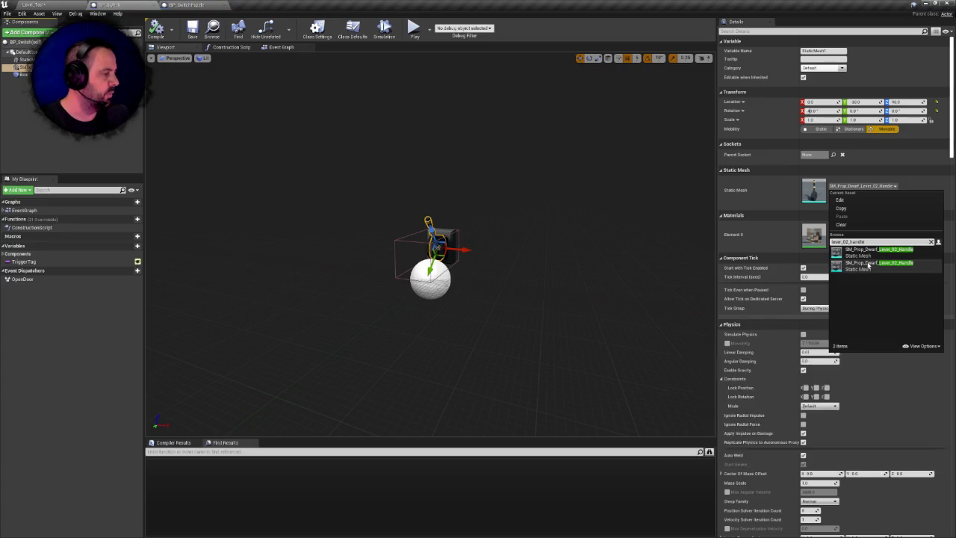
left_click(868, 265)
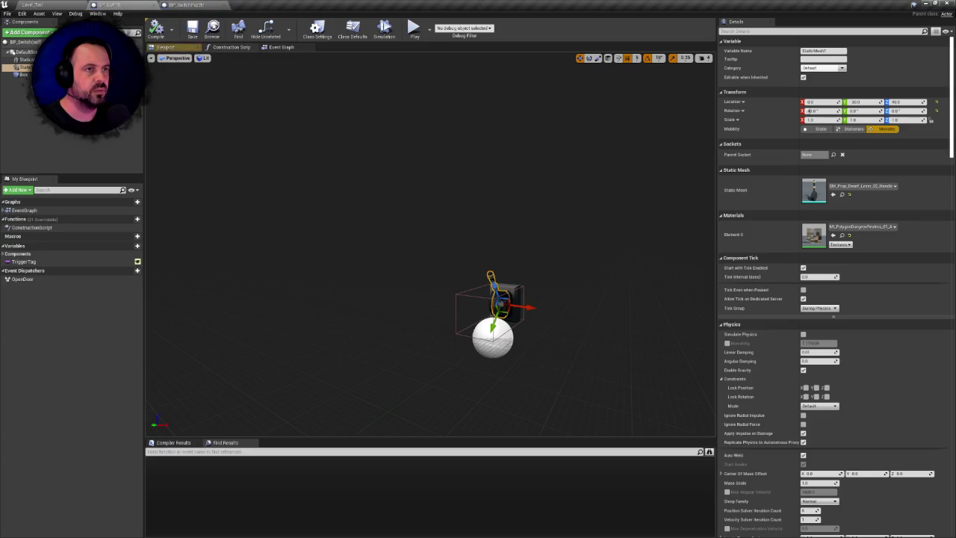
- Assign SM_Prop_Dwarf_Lever_02_Handle from the Assets pack to the component and close the blueprint
left_click(280, 47)
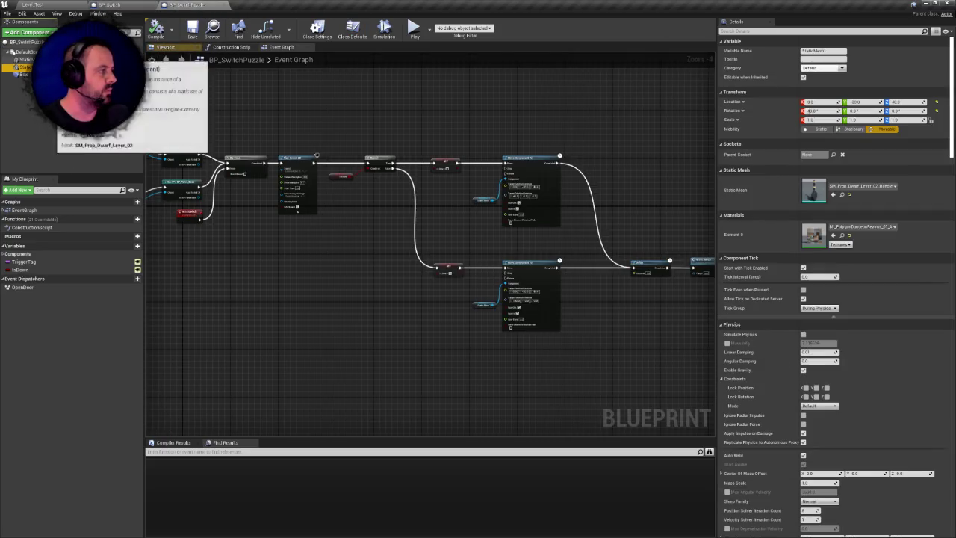
left_click(855, 186)
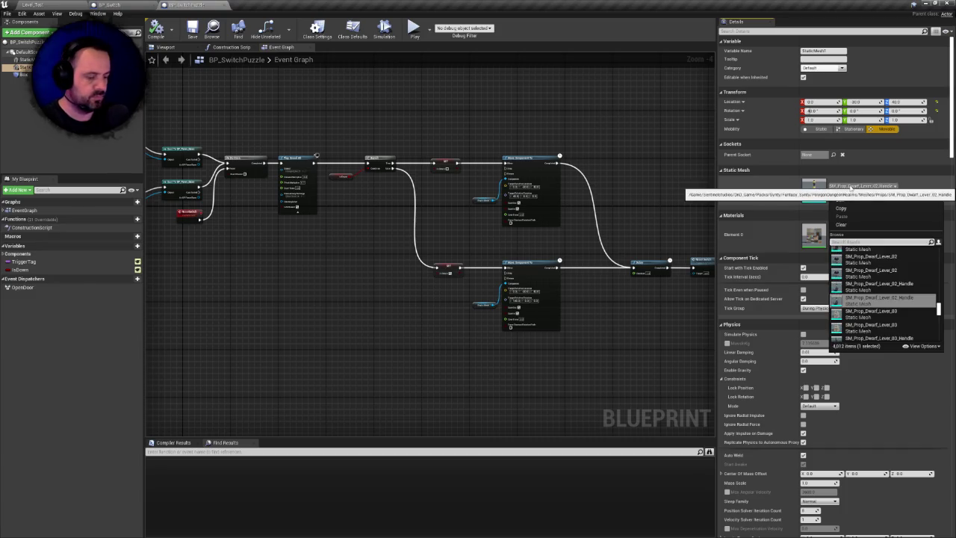
type("lever")
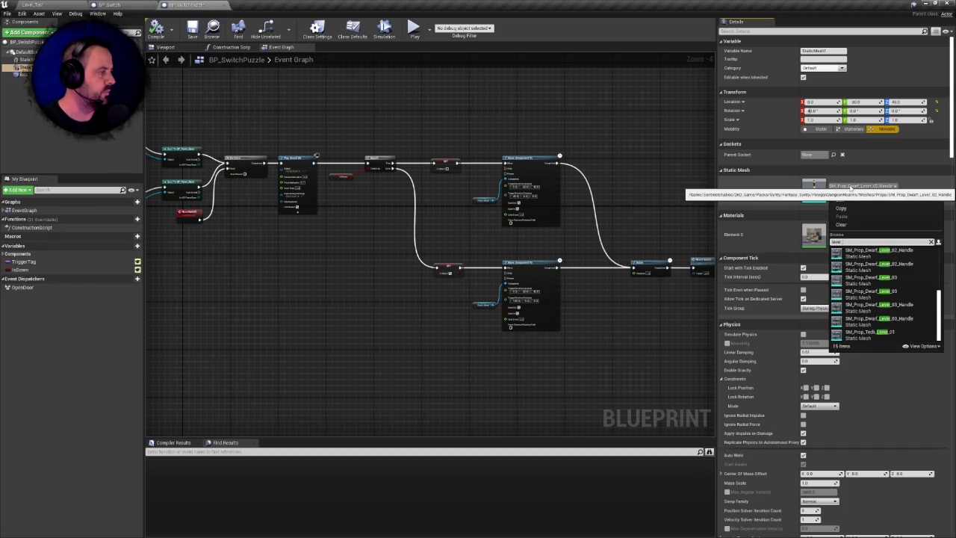
type("_02_h")
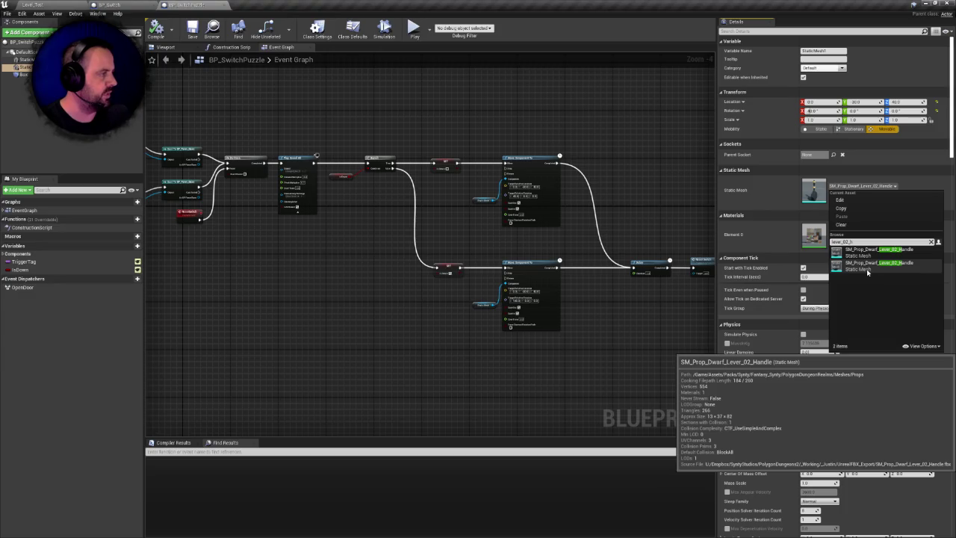
left_click(866, 269)
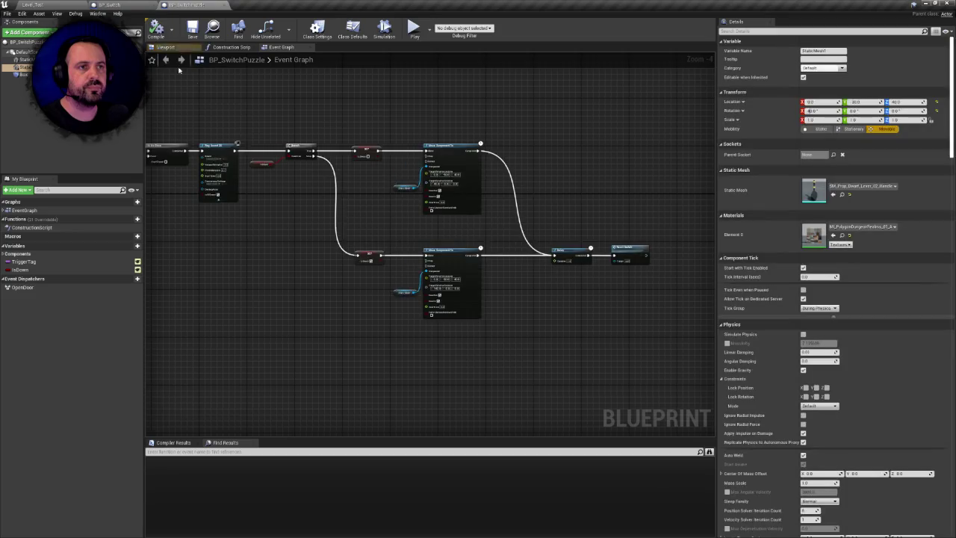
left_click(153, 6)
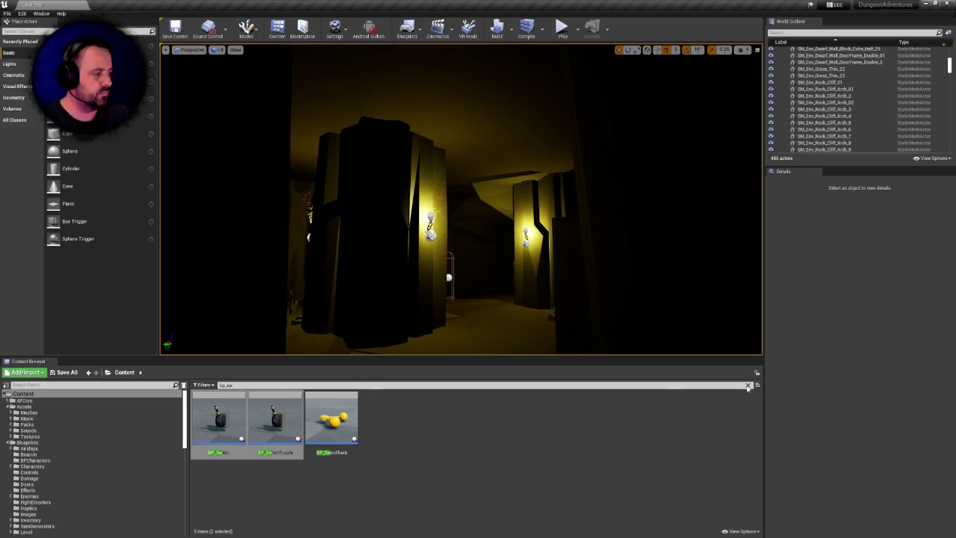
- Clear the Content Browser search and browse into SentinelStudios and DnD_Game
left_click(748, 386)
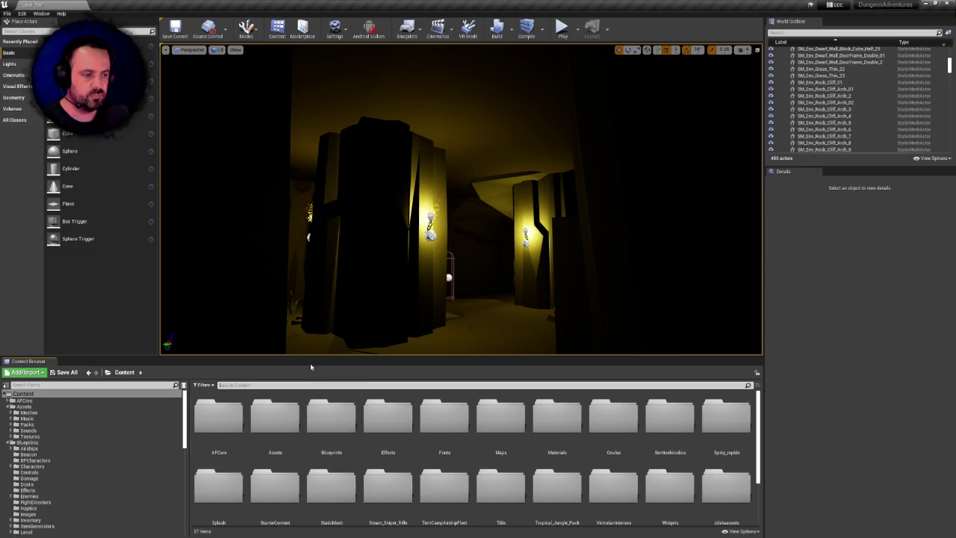
scroll("down", 3)
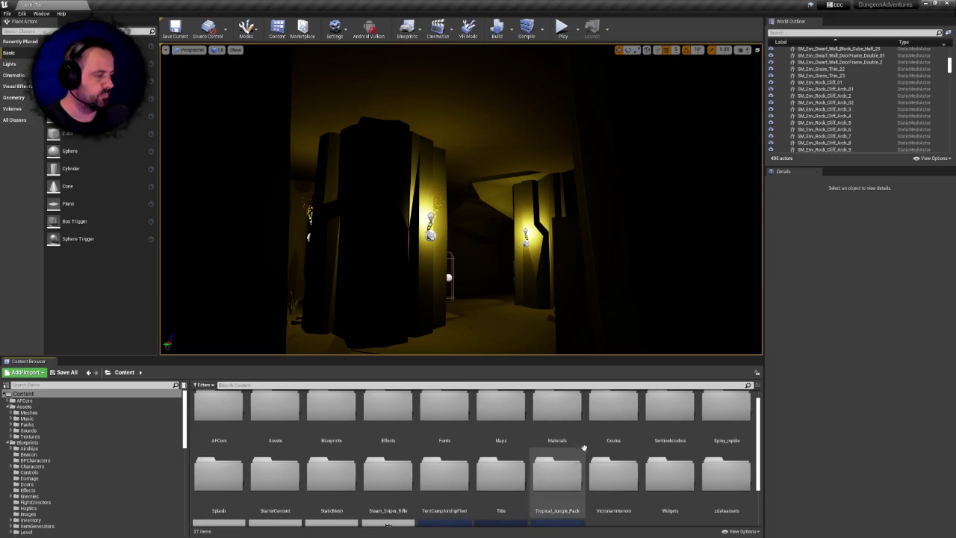
double_click(671, 417)
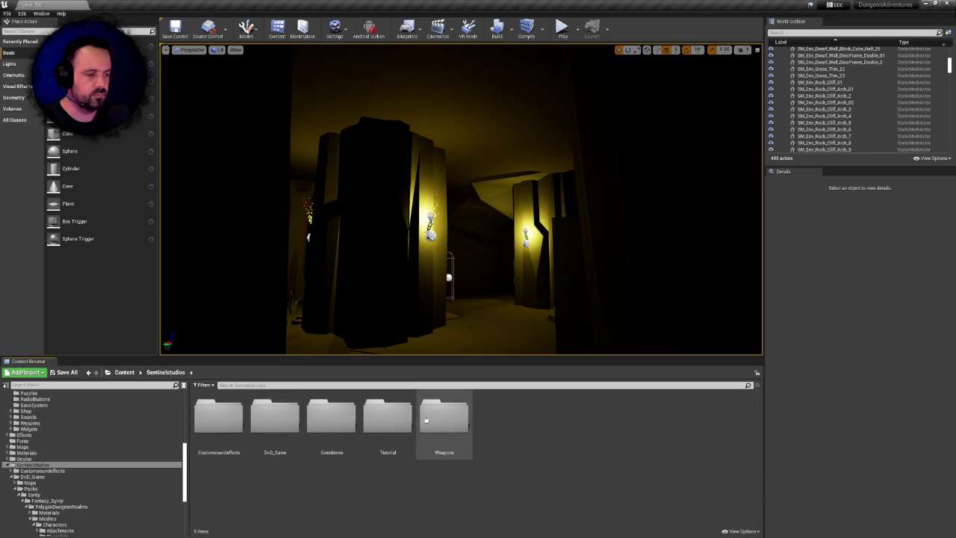
left_click(457, 420)
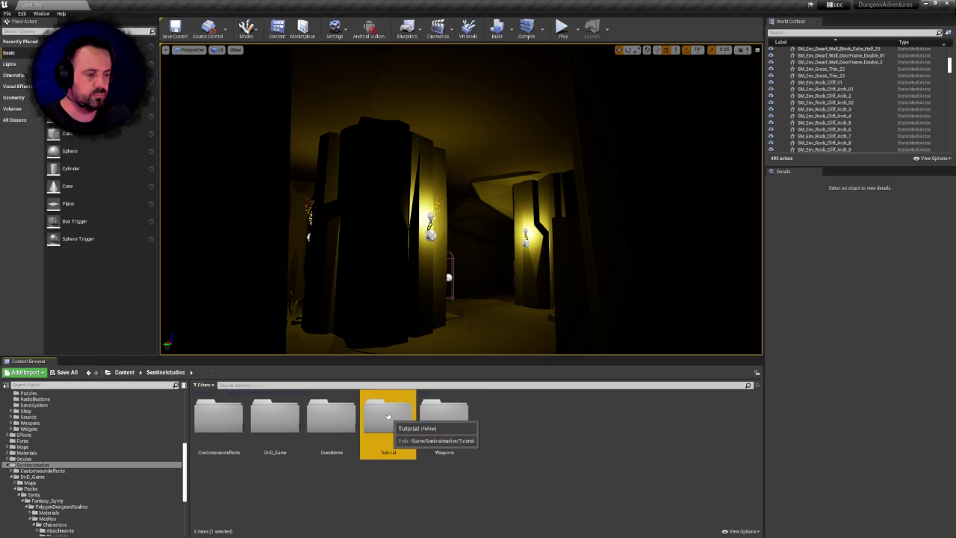
double_click(385, 415)
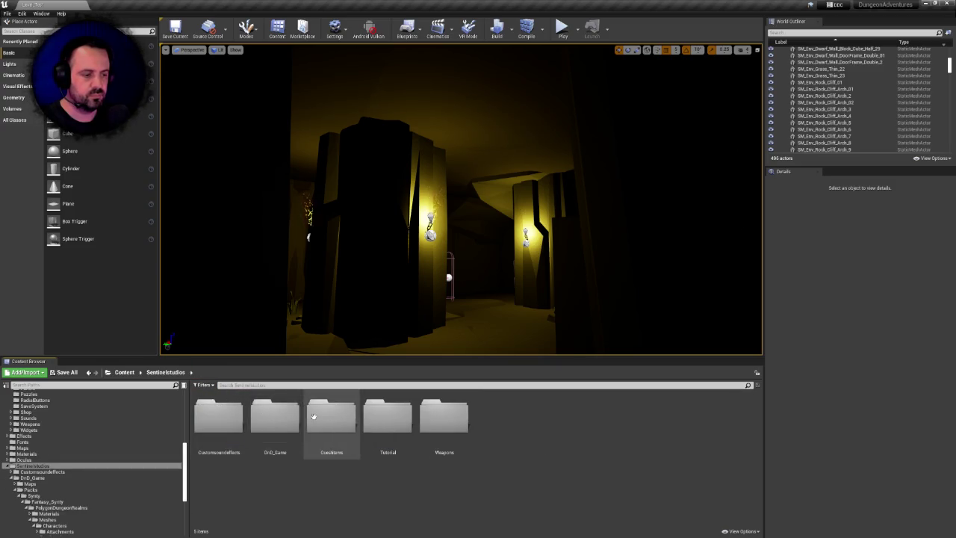
double_click(265, 413)
double_click(216, 416)
double_click(218, 417)
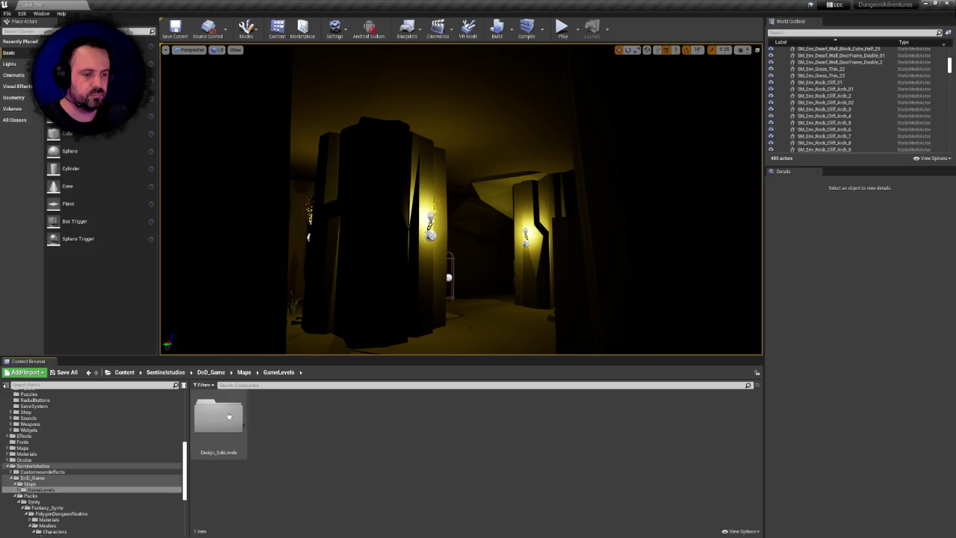
key("alt+Left")
- Navigate through Packs, Synty and Fantasy_Synty into PolygonDungeonRealms' Meshes folder
left_click(211, 372)
left_click(277, 413)
double_click(277, 413)
double_click(218, 416)
double_click(224, 415)
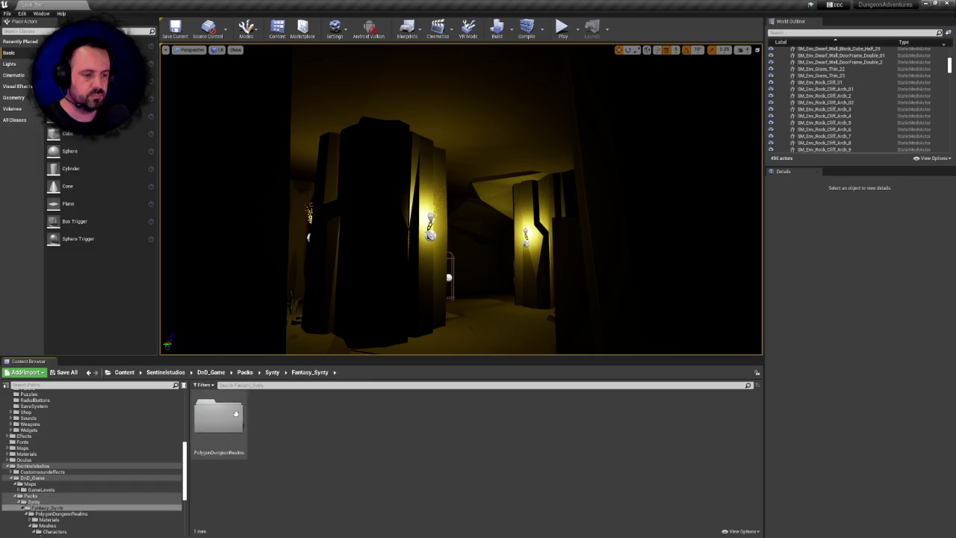
double_click(234, 415)
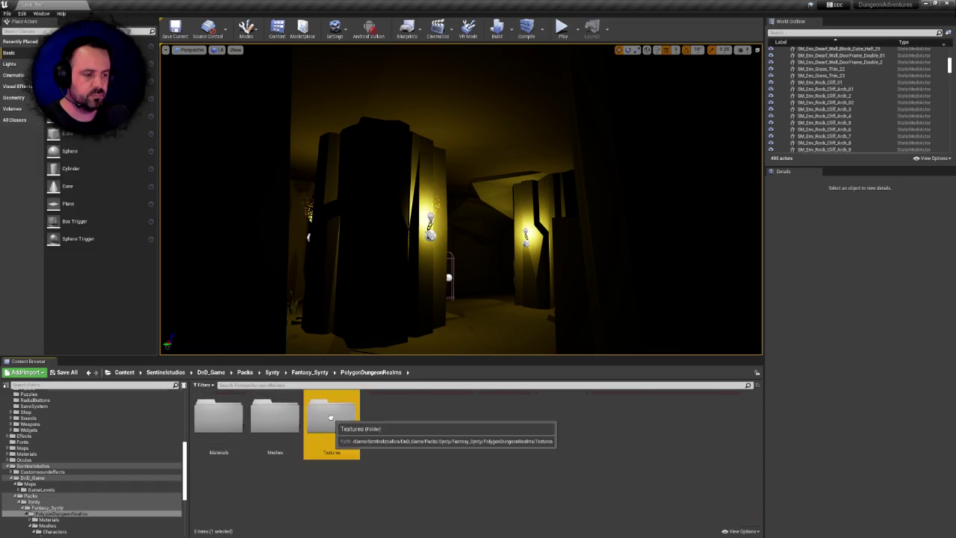
double_click(321, 411)
left_click(371, 372)
double_click(275, 418)
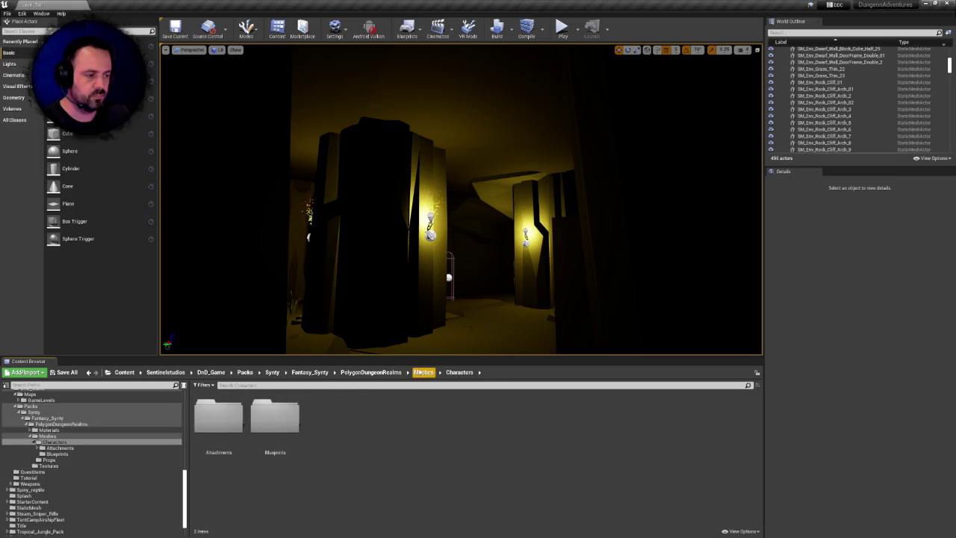
- In Props, select the first two rows from Cog_Shaft_01 and delete all twenty meshes
double_click(297, 418)
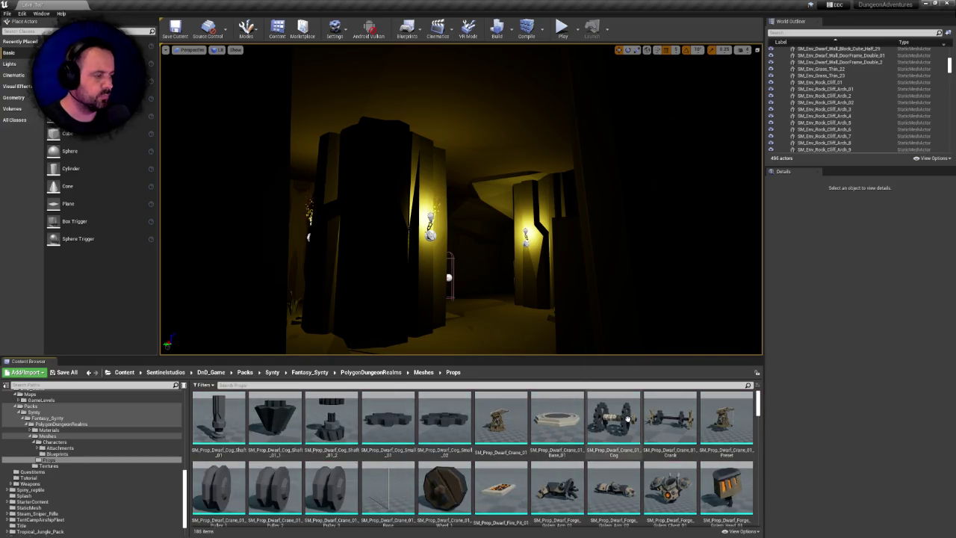
left_click(237, 419)
scroll("down", 3)
left_click(737, 447)
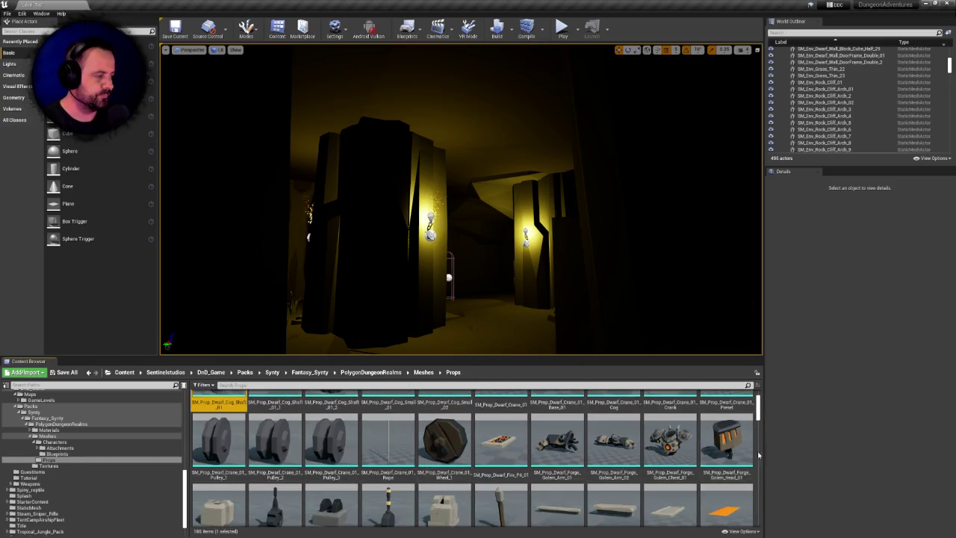
key("Delete")
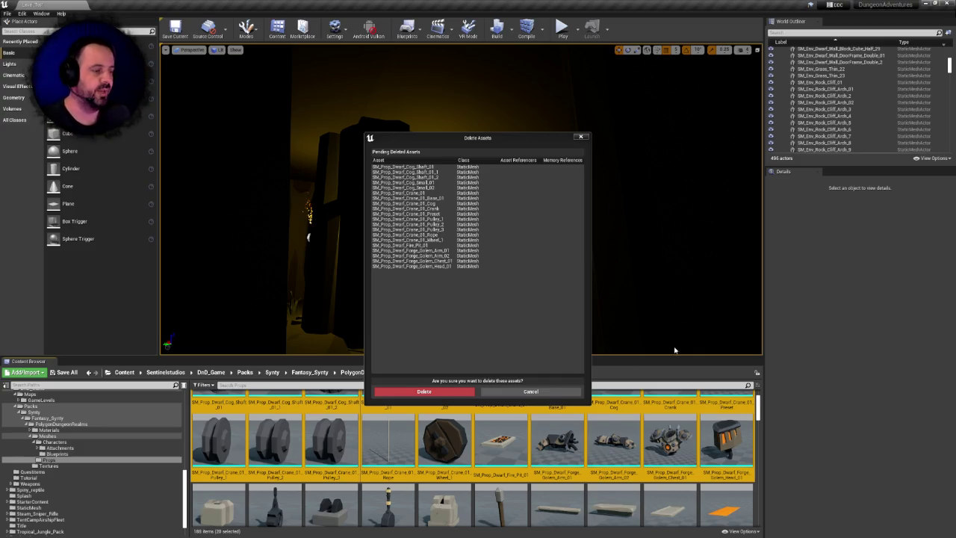
left_click(438, 391)
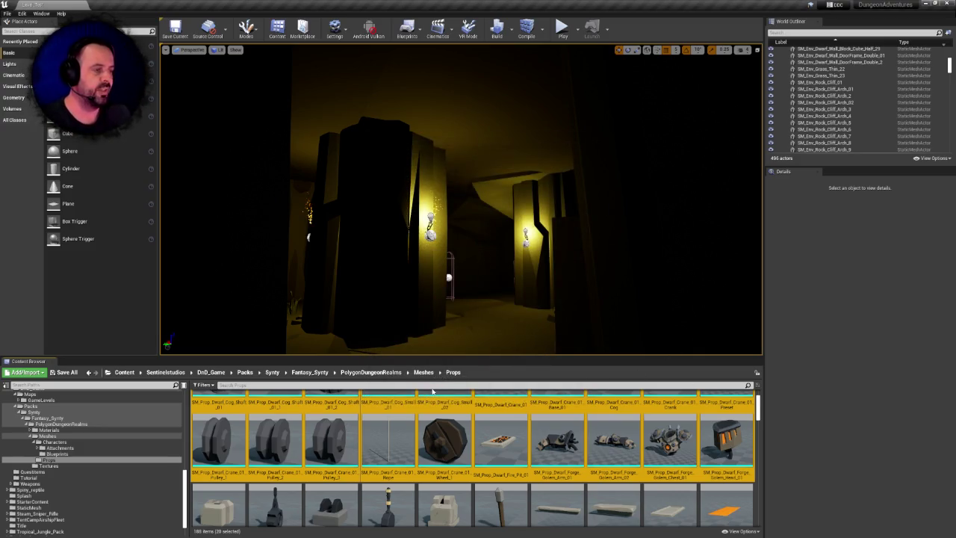
- Select SM_Prop_Dwarf_Lever_01 through SM_Prop_Dwarf_Table_Small_Broken_01 and force-delete them
left_click_drag(416, 171, 472, 210)
scroll("up", 3)
left_click(219, 433)
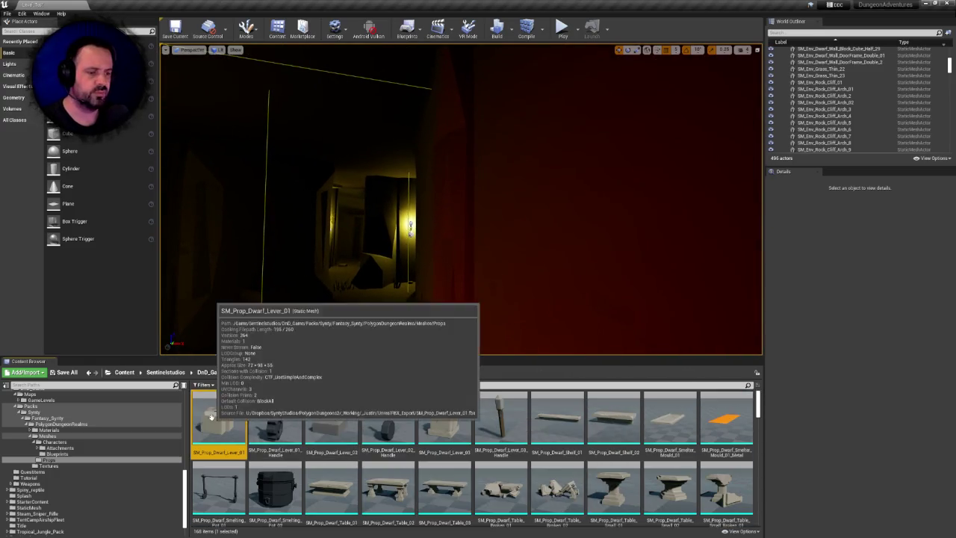
scroll("down", 3)
scroll("down", 3)
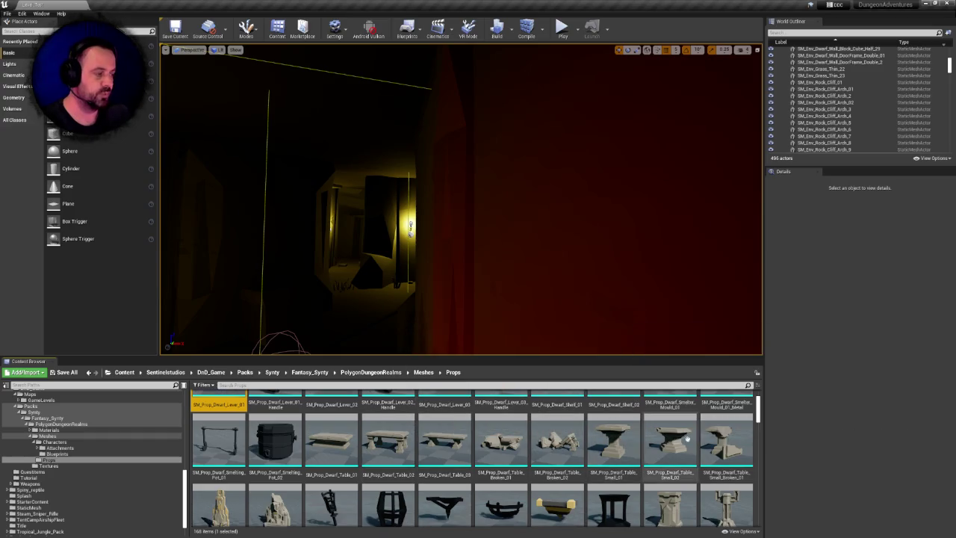
left_click(726, 434)
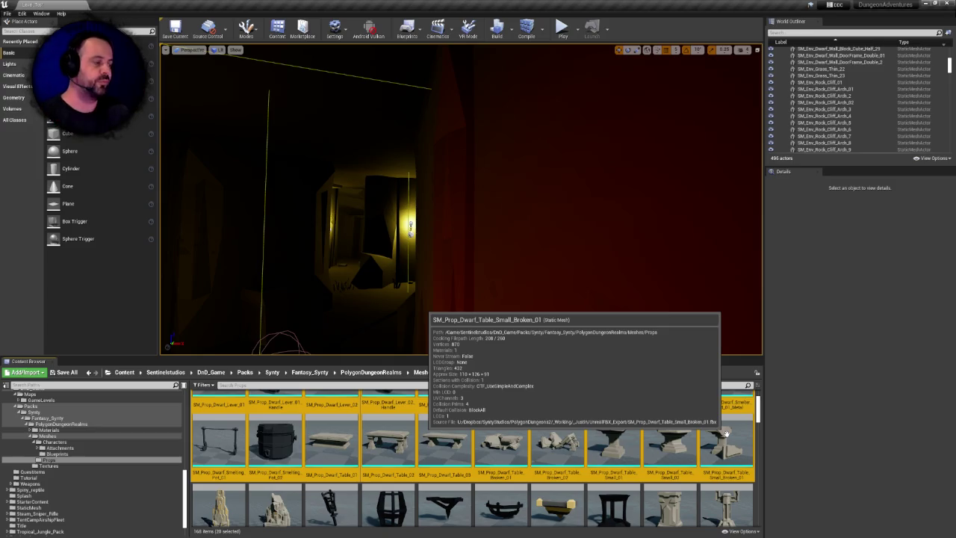
scroll("up", 3)
scroll("down", 3)
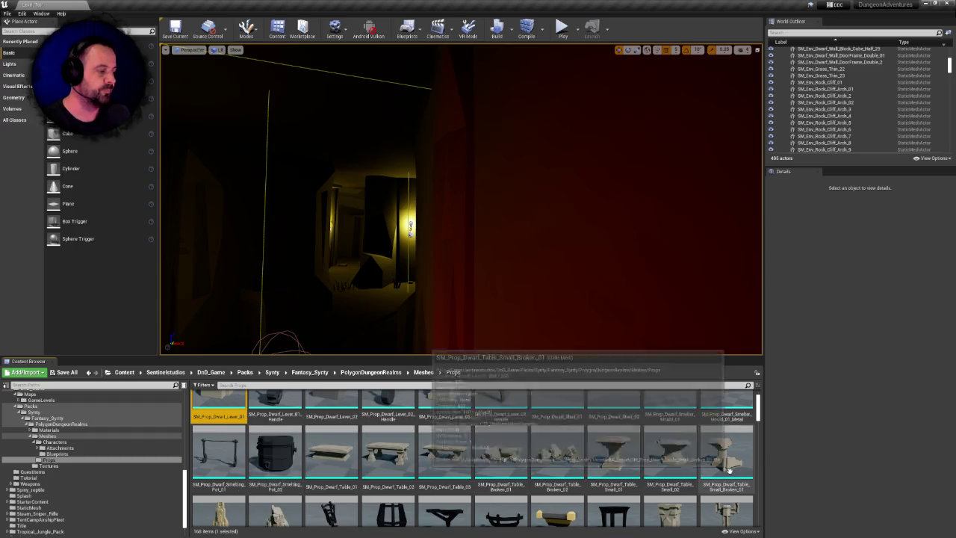
key("Delete")
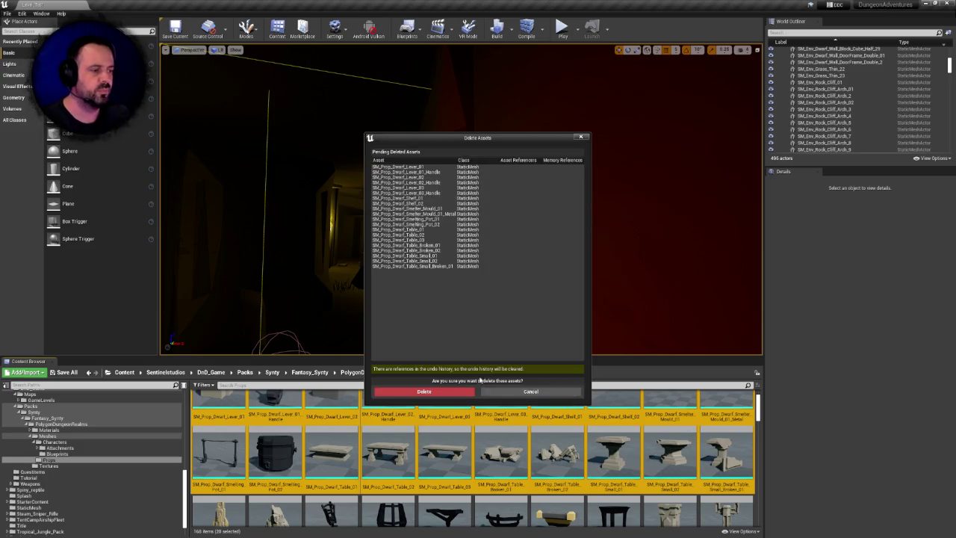
left_click(424, 391)
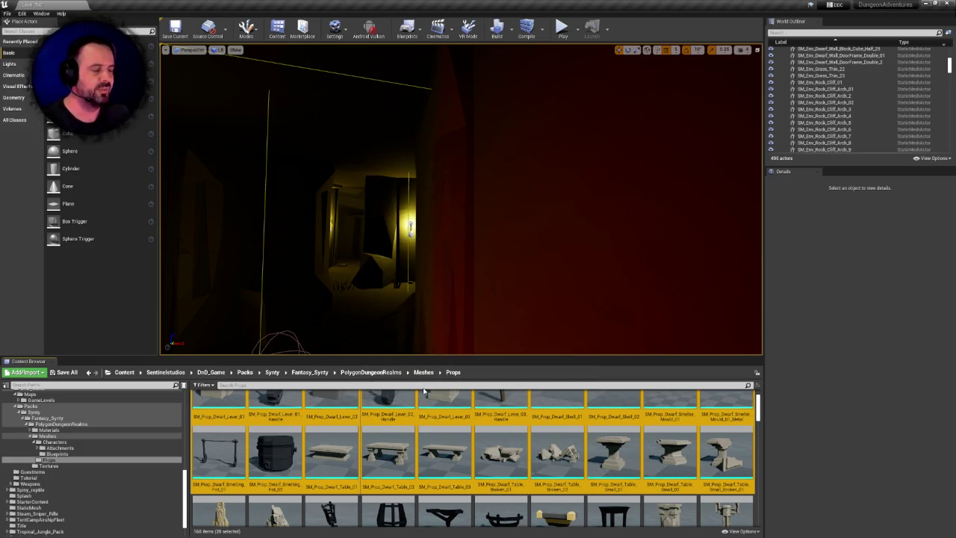
- Select the row from Throne_01 to Totem_01, start deleting it, then cancel
scroll("up", 3)
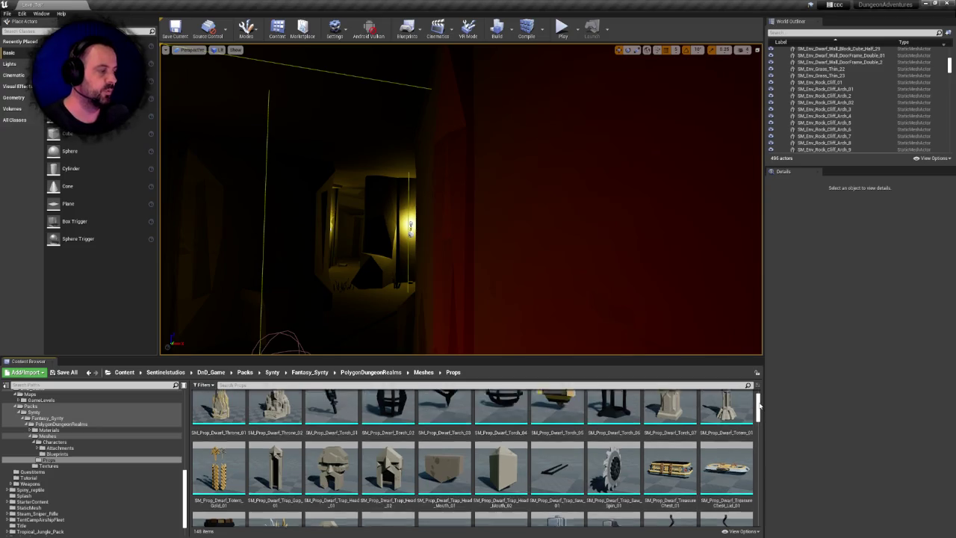
left_click(219, 422)
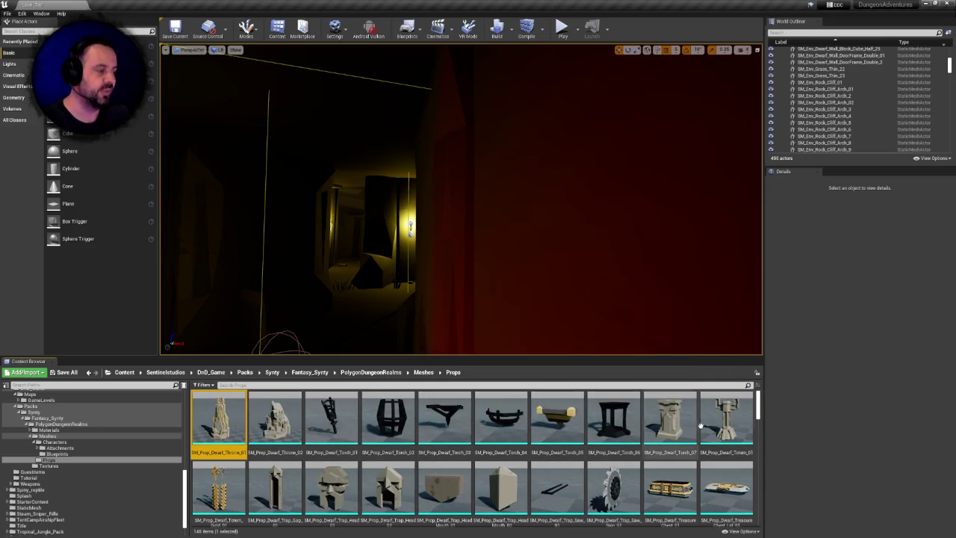
left_click(723, 422)
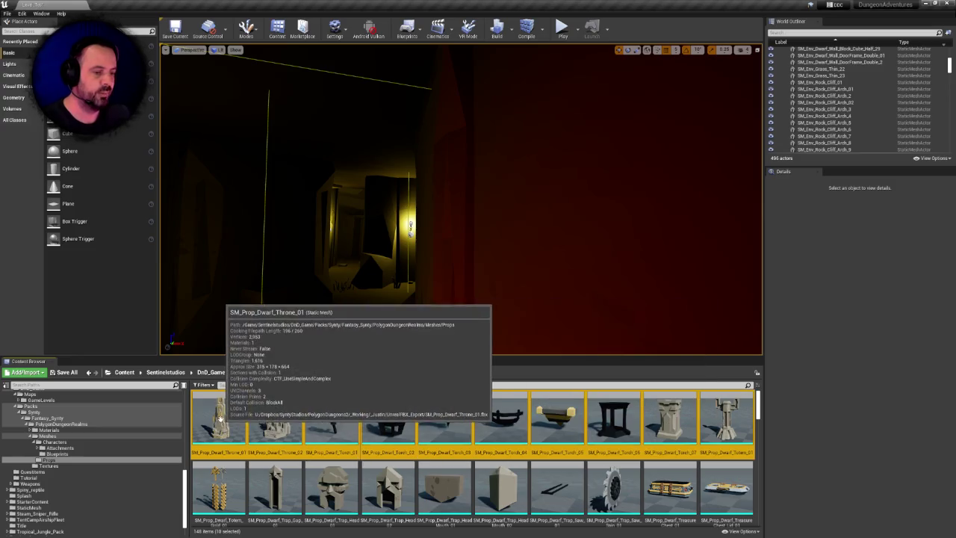
left_click(224, 426)
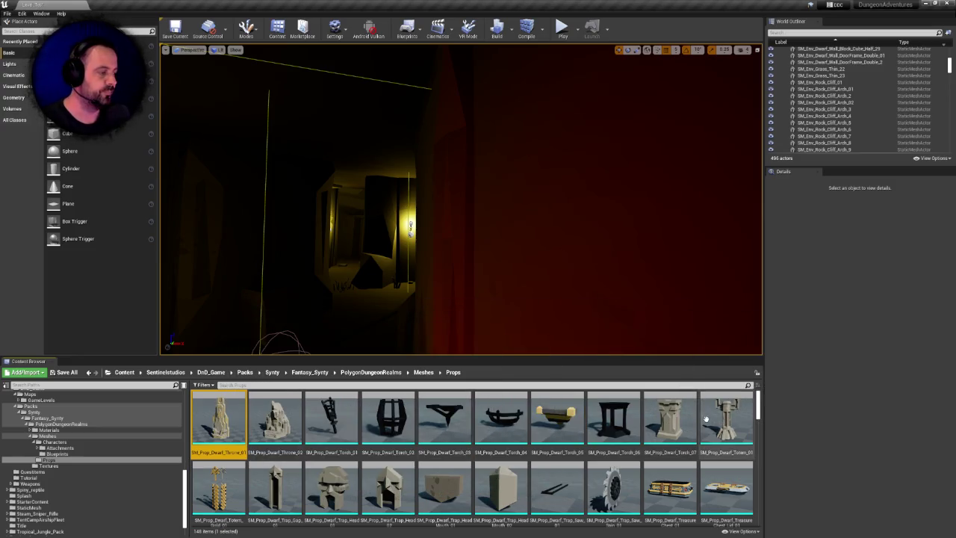
left_click(706, 418)
key("Delete")
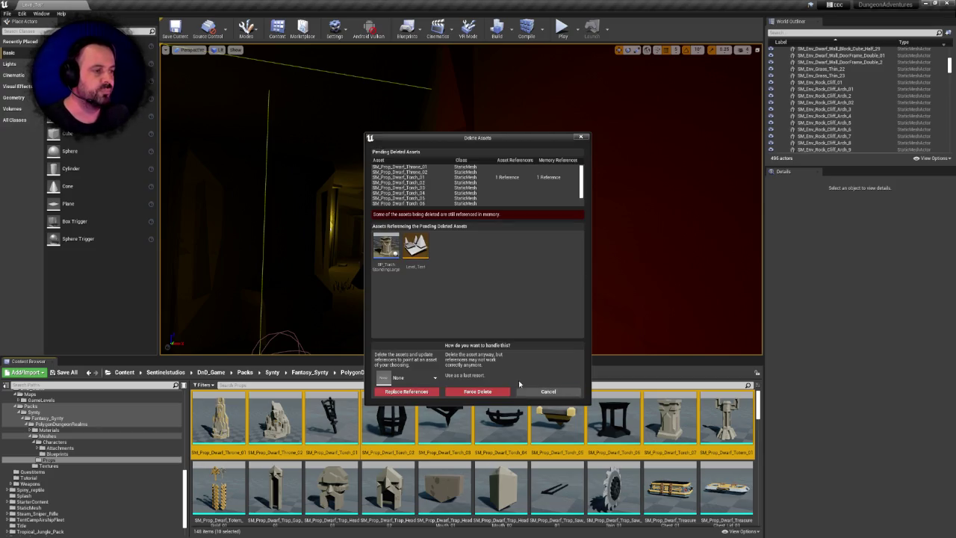
left_click(536, 394)
- Retry deleting the ten props, check Torch_07 in the pending list, and cancel again
left_click(218, 422)
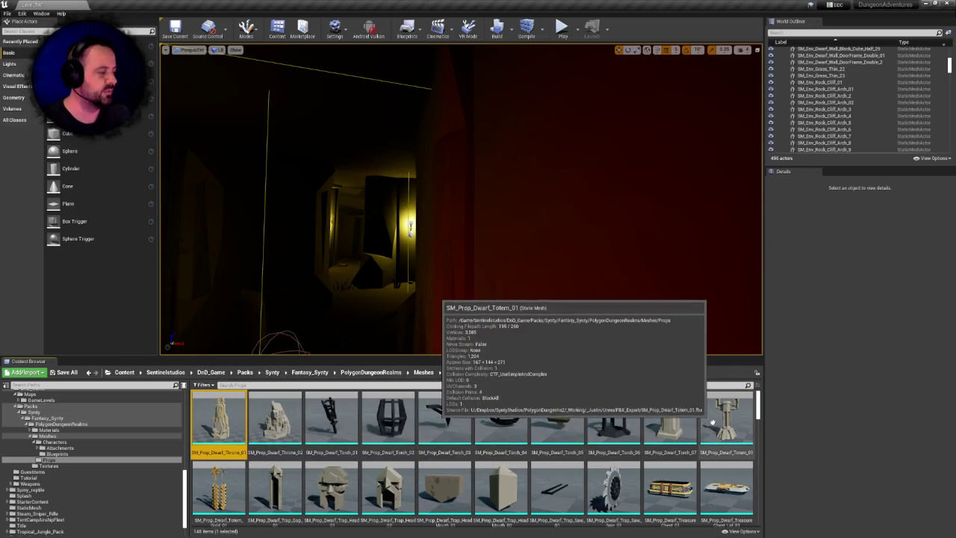
left_click(712, 420)
key("Delete")
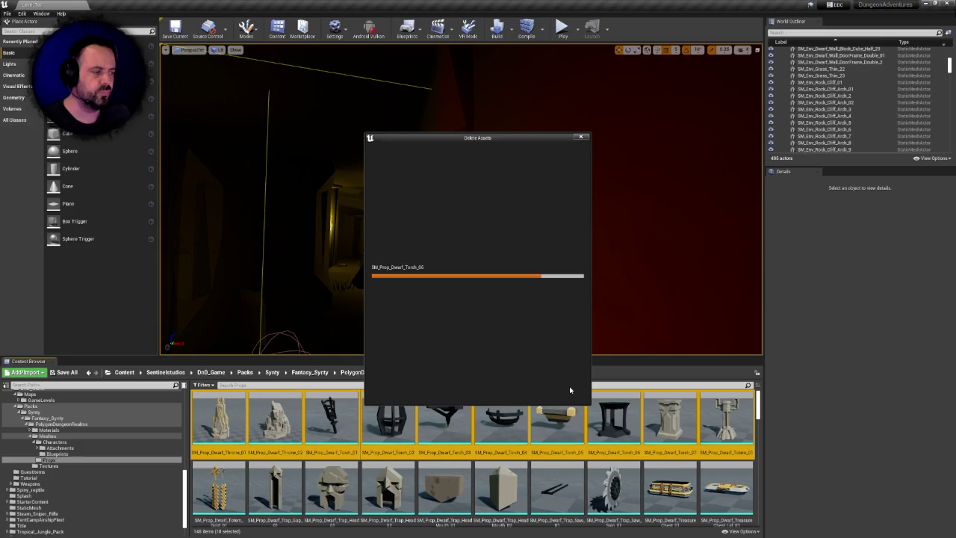
mouse_move(386, 251)
mouse_move(427, 259)
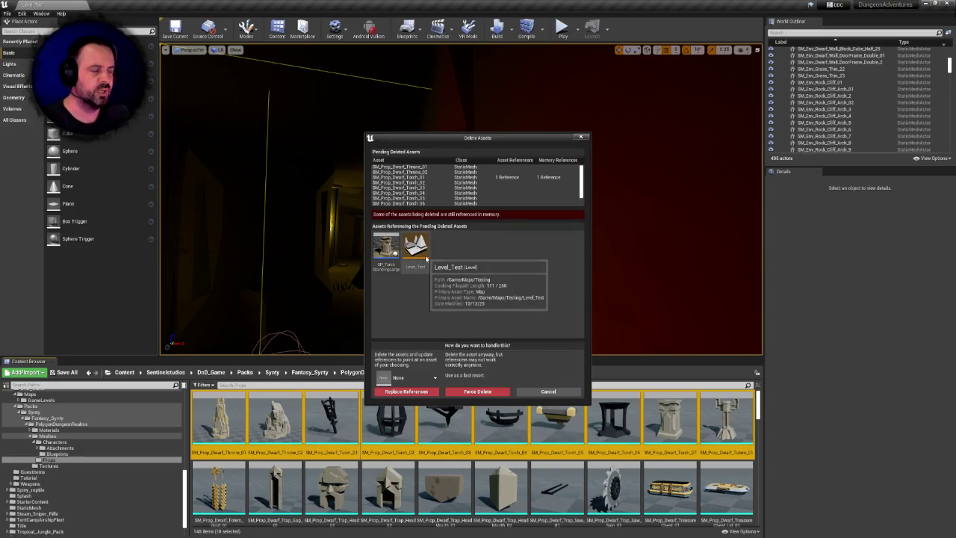
scroll("down", 3)
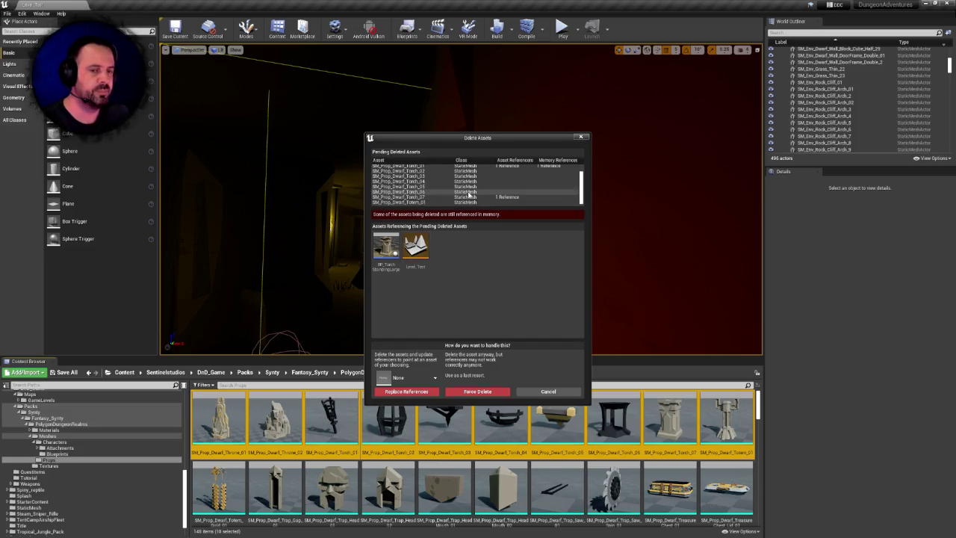
left_click(473, 196)
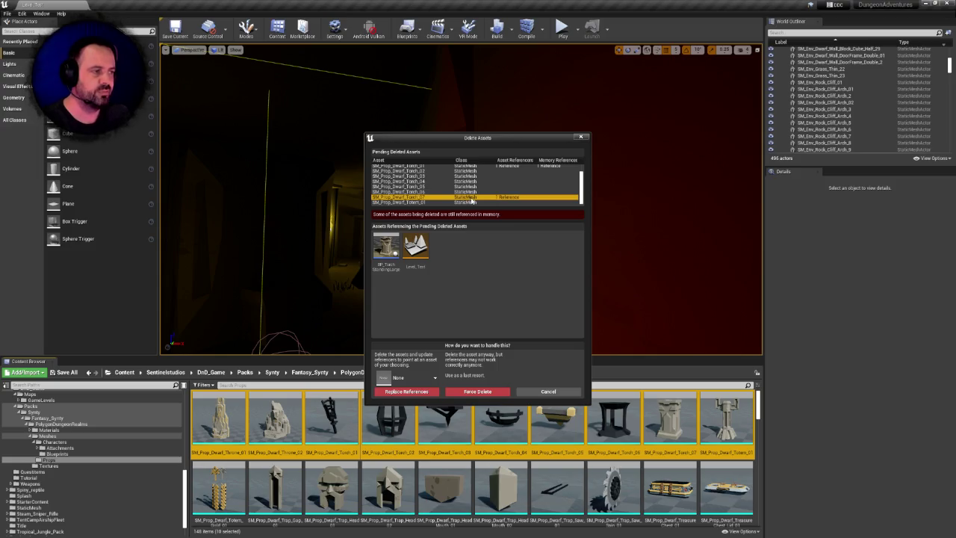
key("Up")
key("Up")
key("Up")
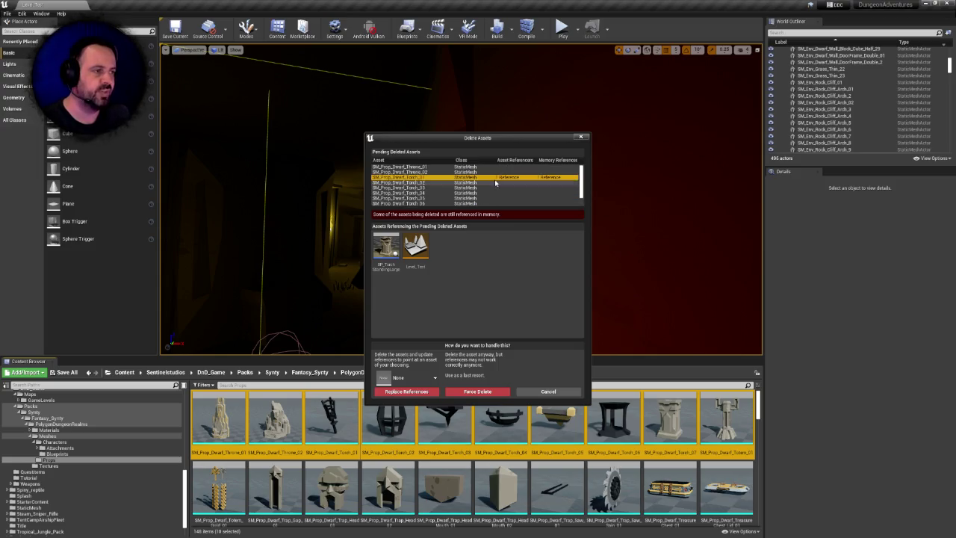
left_click(499, 197)
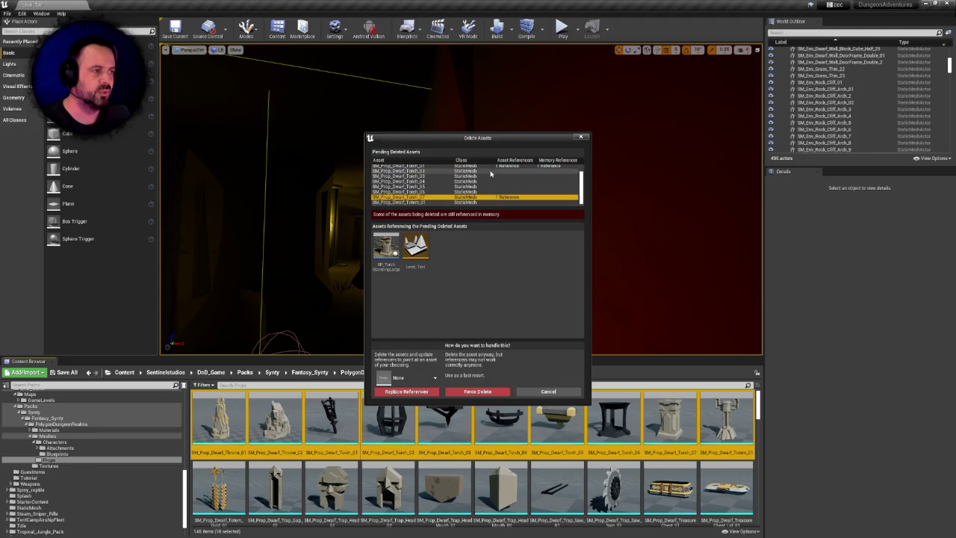
left_click(489, 172)
left_click(490, 198)
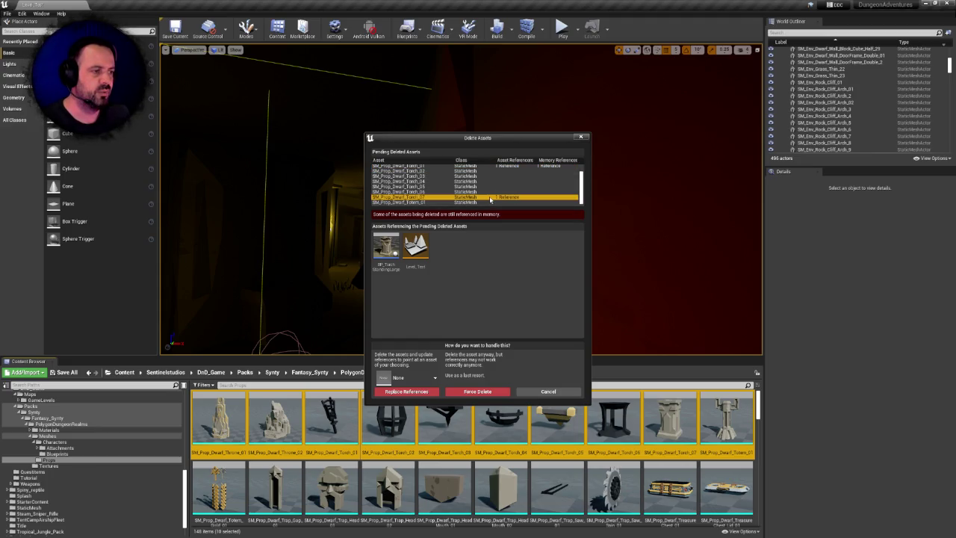
left_click(543, 395)
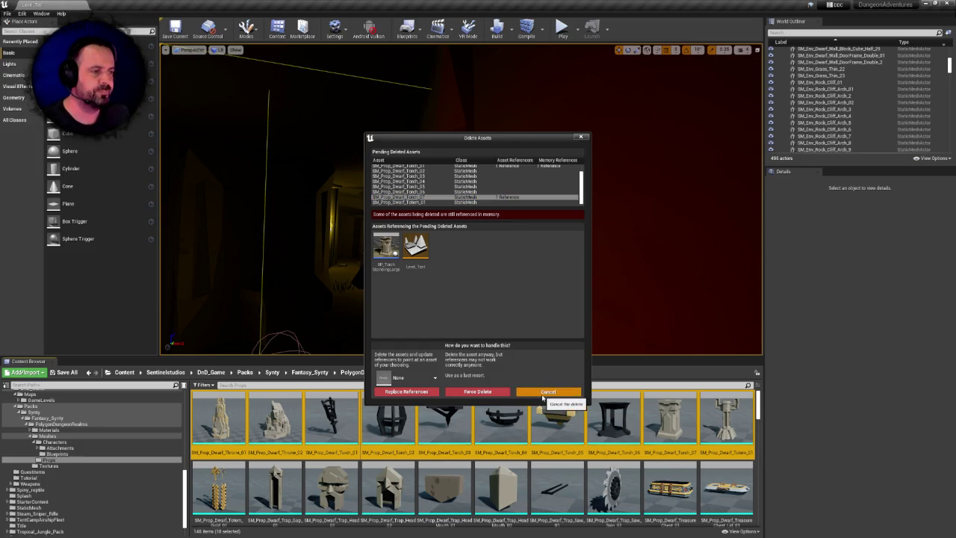
left_click(543, 397)
left_click(219, 419)
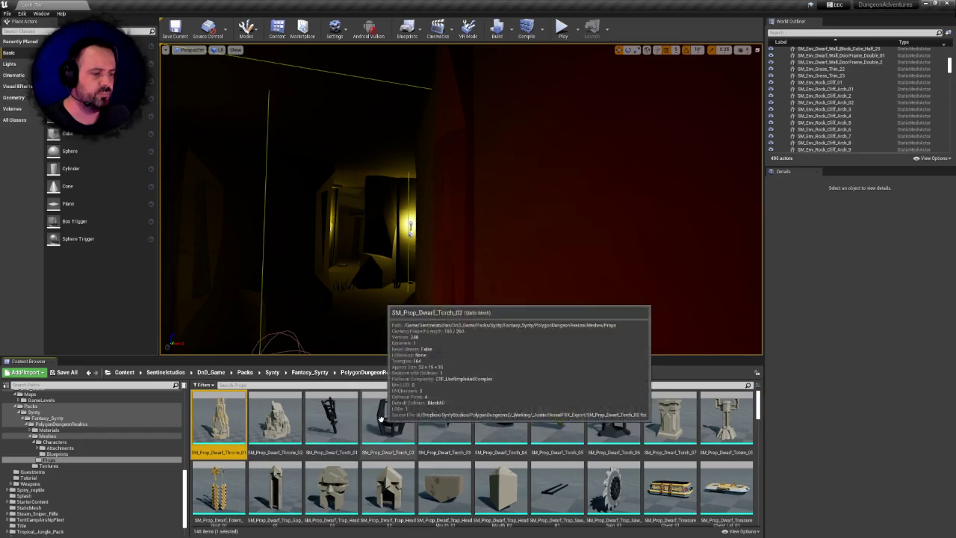
- Delete both dwarf thrones, then start and cancel deleting Torch_01 through Torch_04
left_click(277, 419)
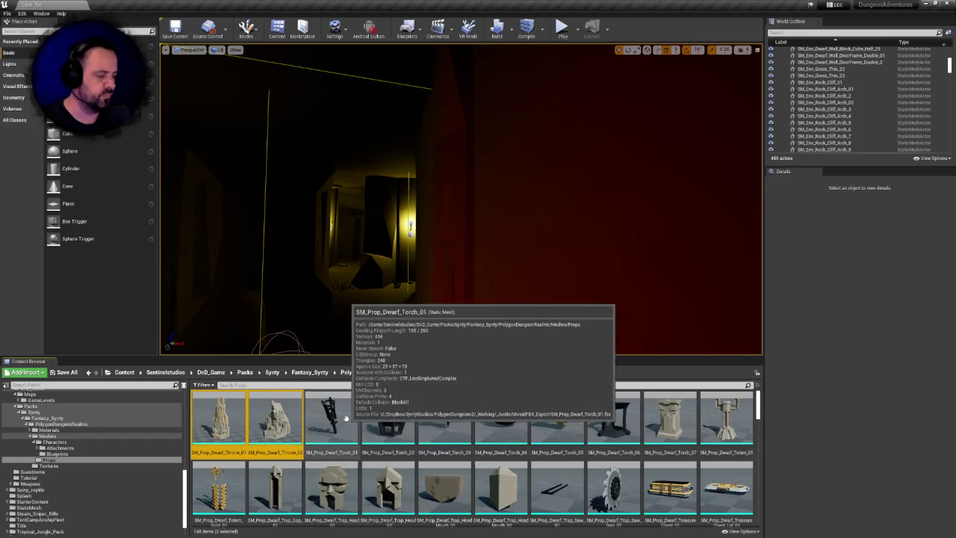
key("Delete")
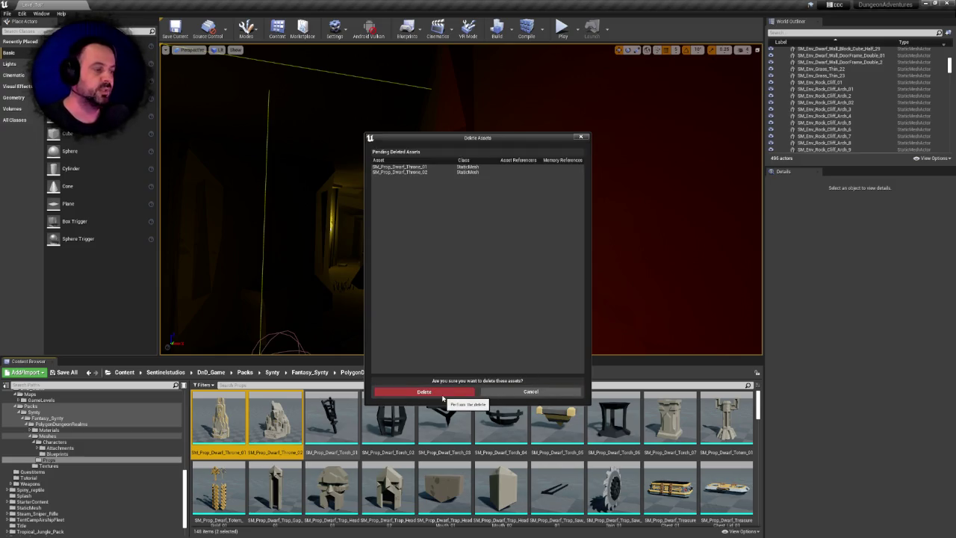
left_click(454, 394)
left_click(216, 417)
left_click(386, 419)
key("Delete")
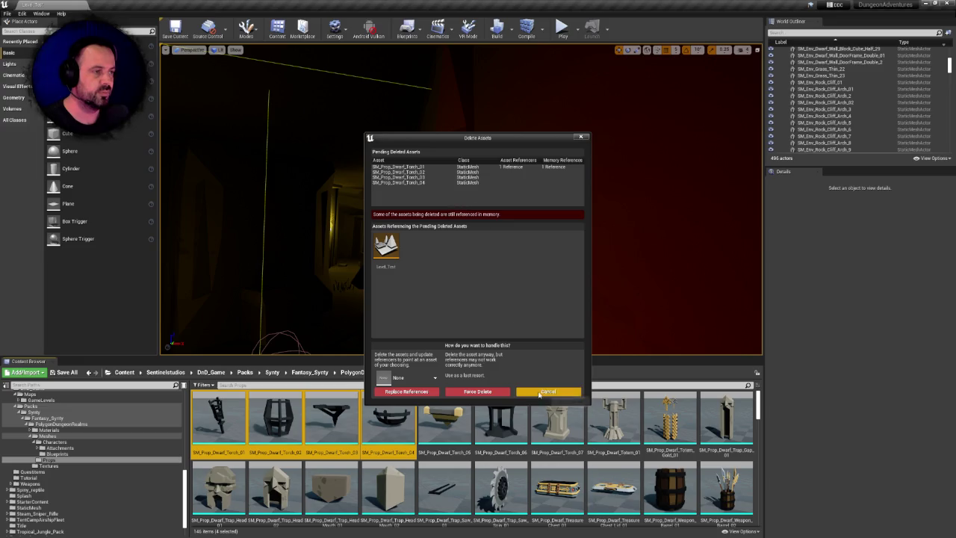
left_click(541, 394)
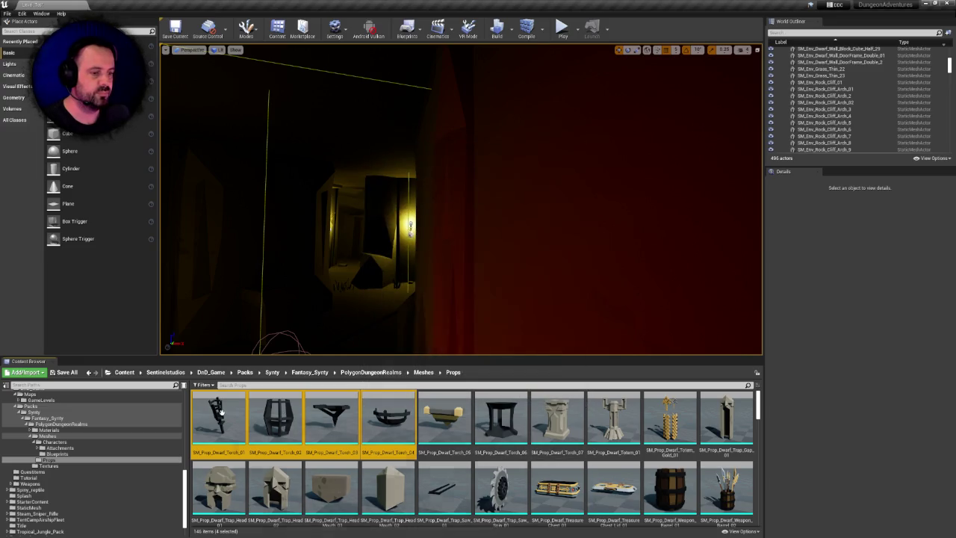
- Delete Torch_01 alone, replacing its references with another torch mesh, then select Torch_02–Torch_06
left_click(237, 409)
key("Delete")
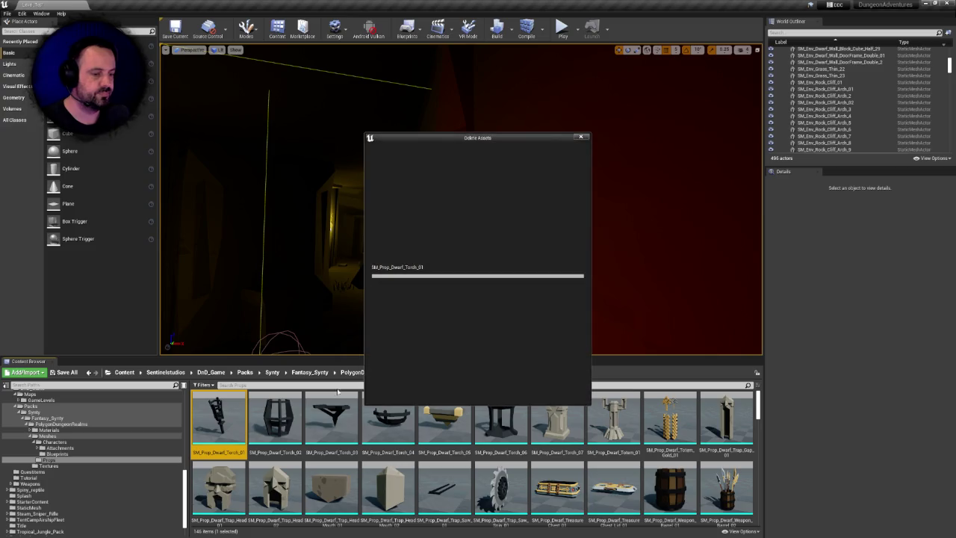
left_click(422, 382)
type("torch_01")
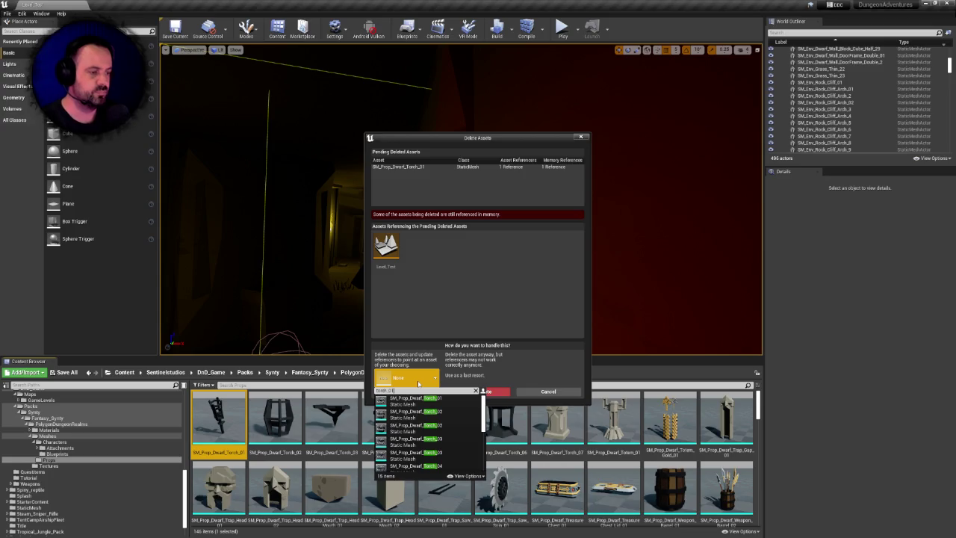
left_click(416, 398)
left_click(426, 393)
left_click(524, 300)
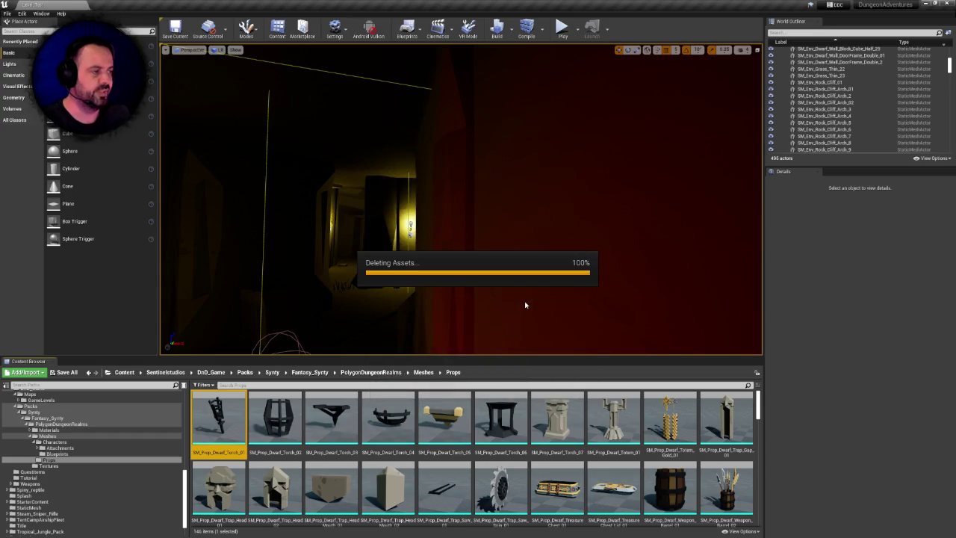
left_click(513, 344)
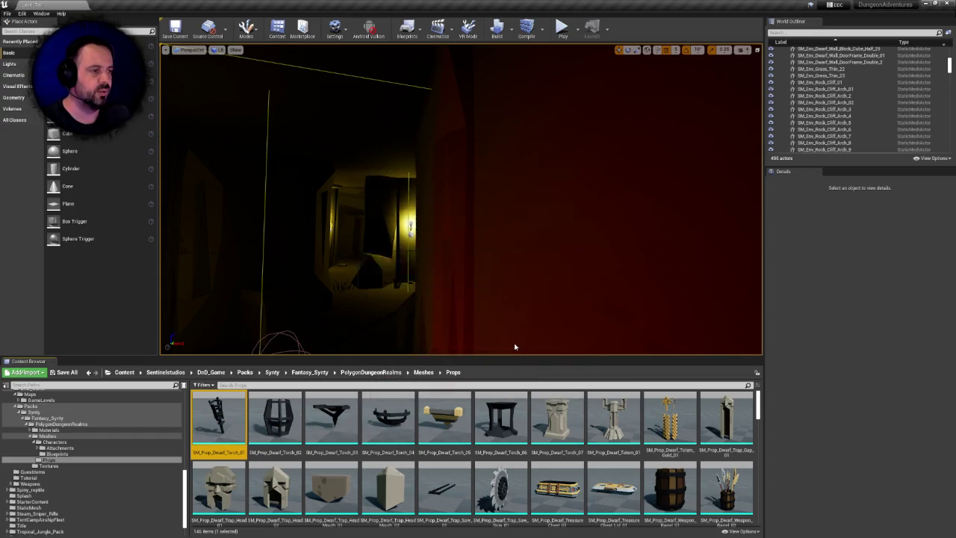
left_click(219, 416)
left_click(443, 415)
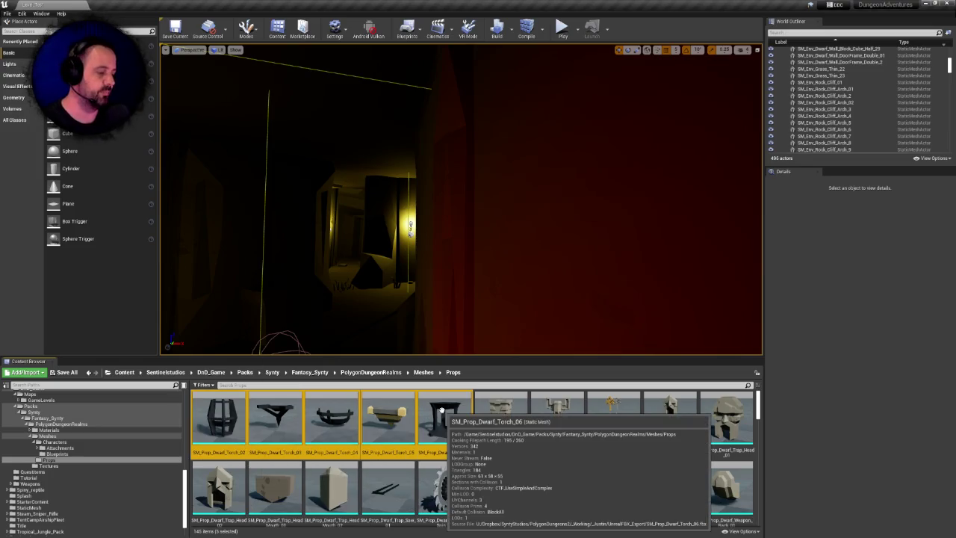
- Delete torches 02–06, then start deleting Torch_07 through Trap_Head_Mouth_02
key("Delete")
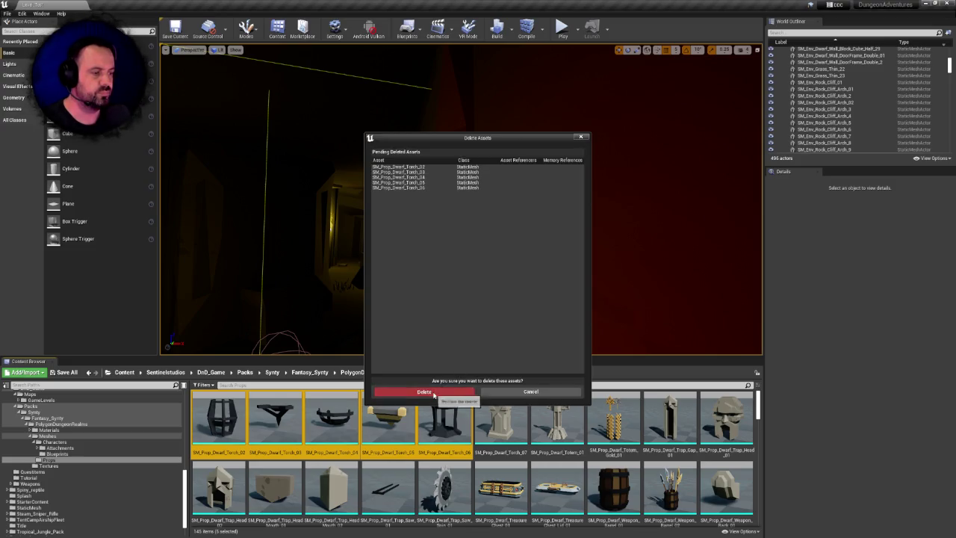
left_click(440, 395)
left_click(218, 418)
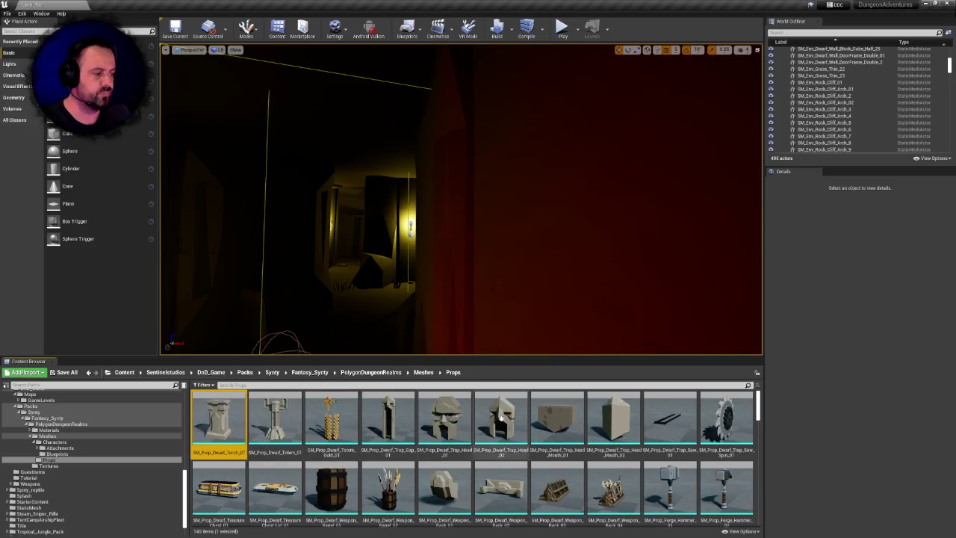
left_click(613, 418)
key("Delete")
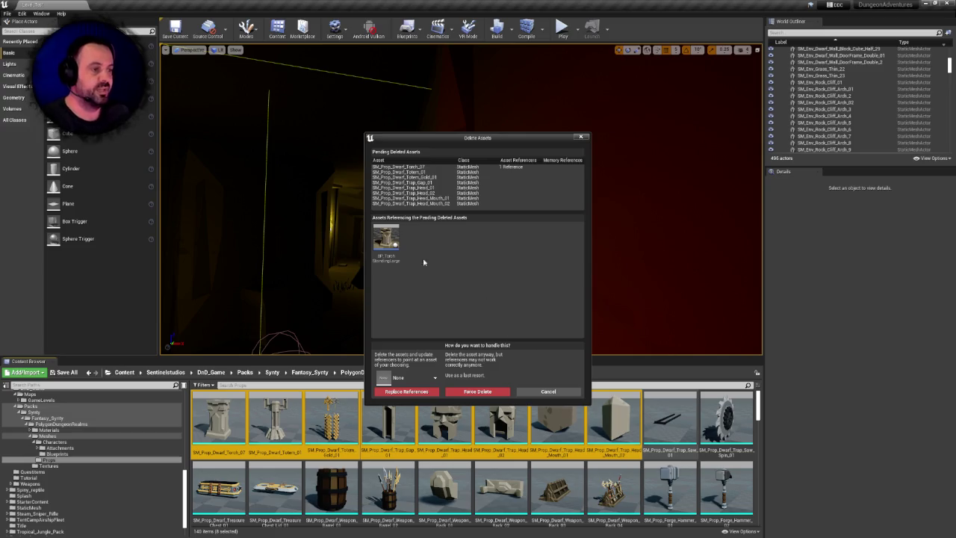
- Inspect BP_TorchStandingLarge's reference to Torch_07 and cancel the eight-prop deletion
left_click(396, 245)
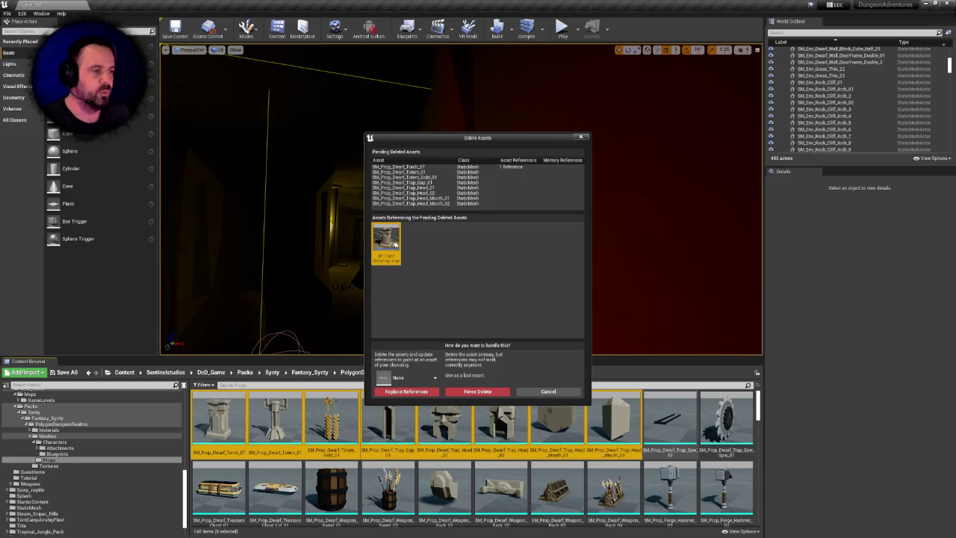
mouse_move(389, 239)
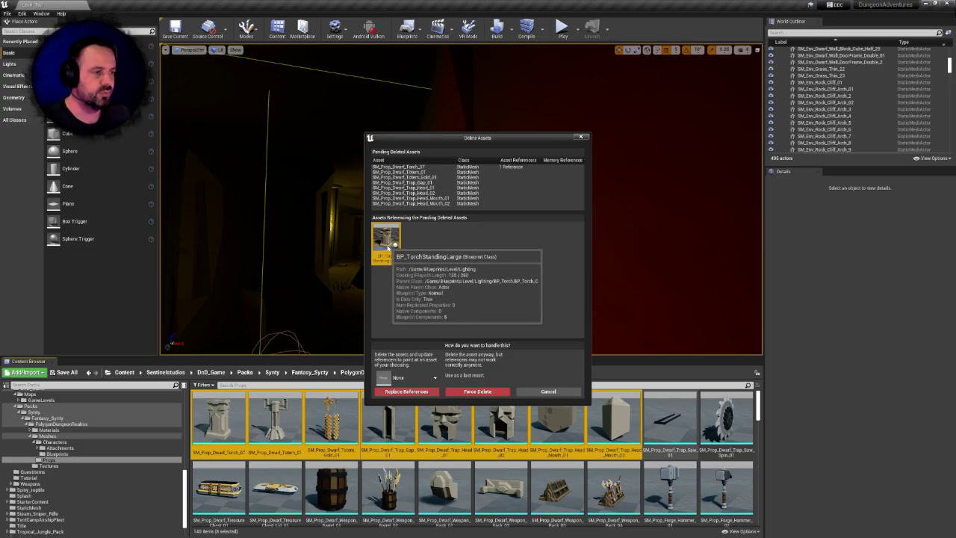
left_click(428, 167)
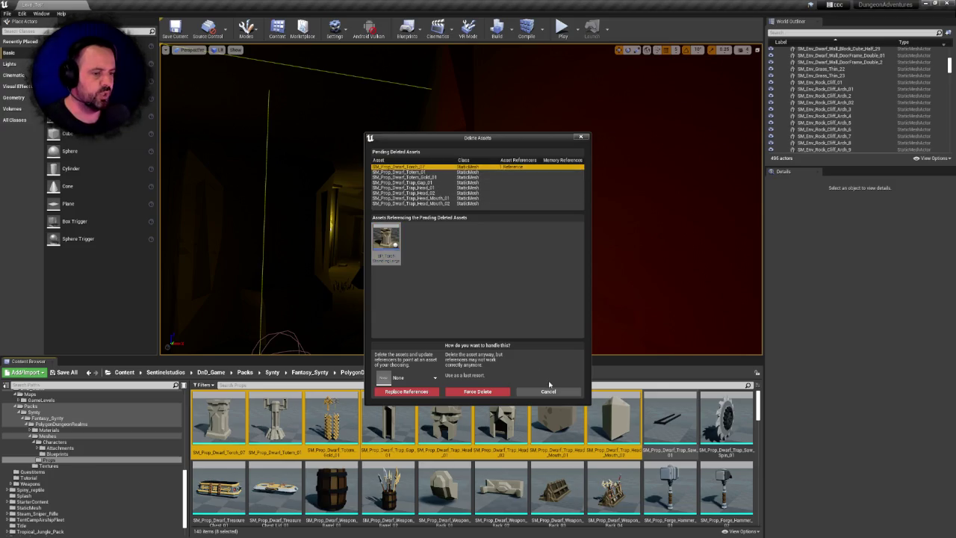
left_click(553, 391)
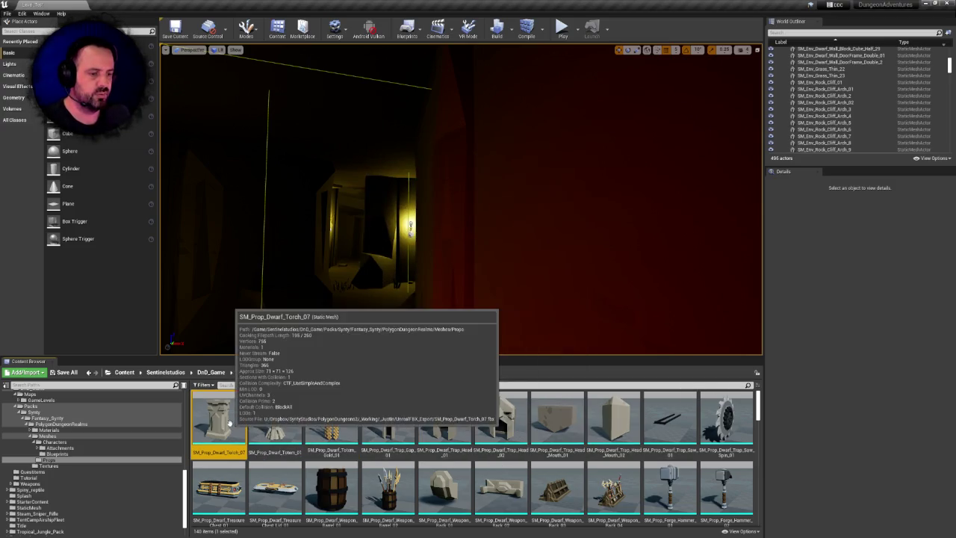
- Delete Torch_07 alone, redirecting its reference to another dwarf torch and saving the referencing asset
key("Delete")
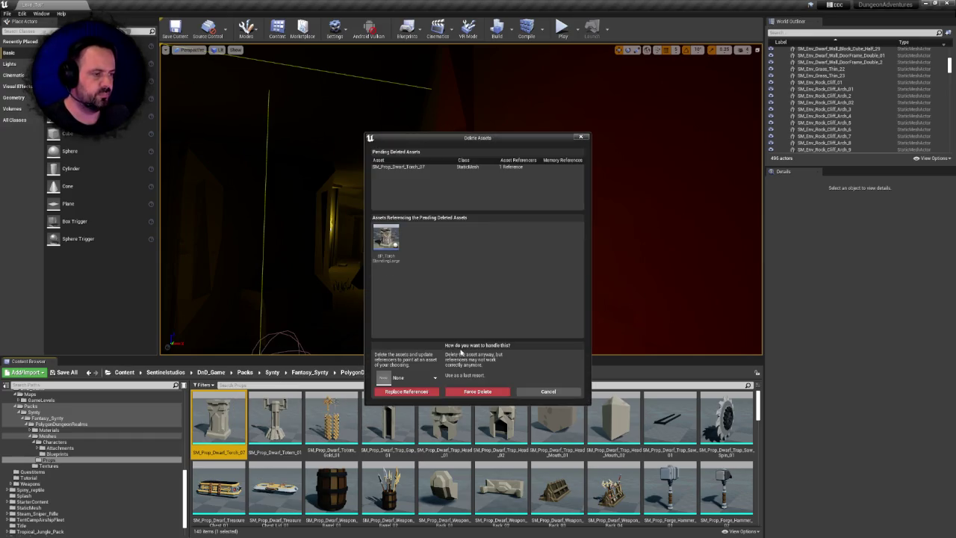
left_click(424, 376)
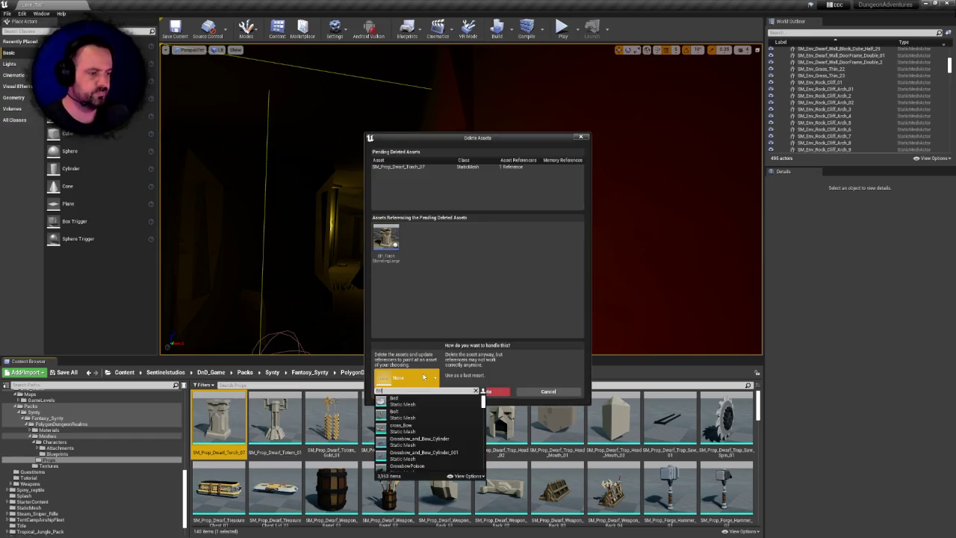
type("rch")
type(" 1")
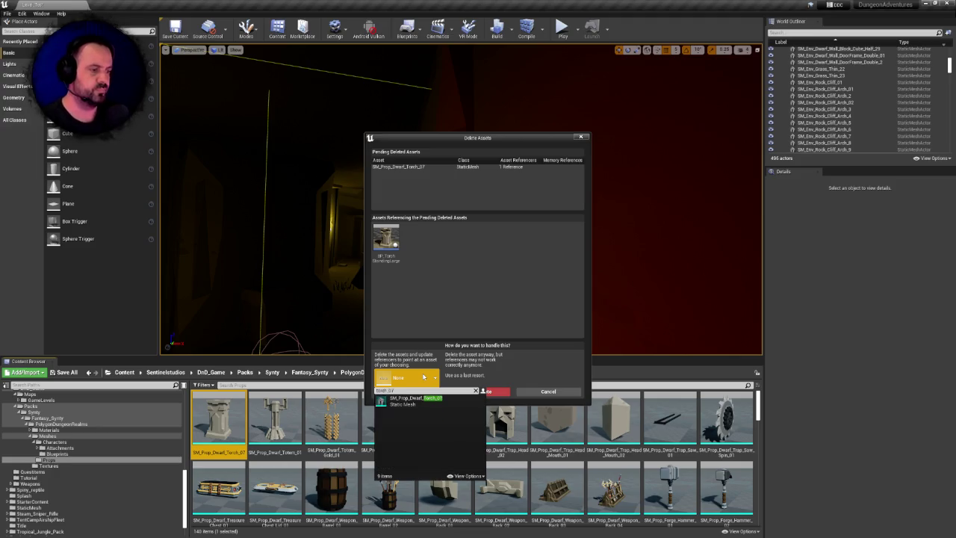
left_click(423, 401)
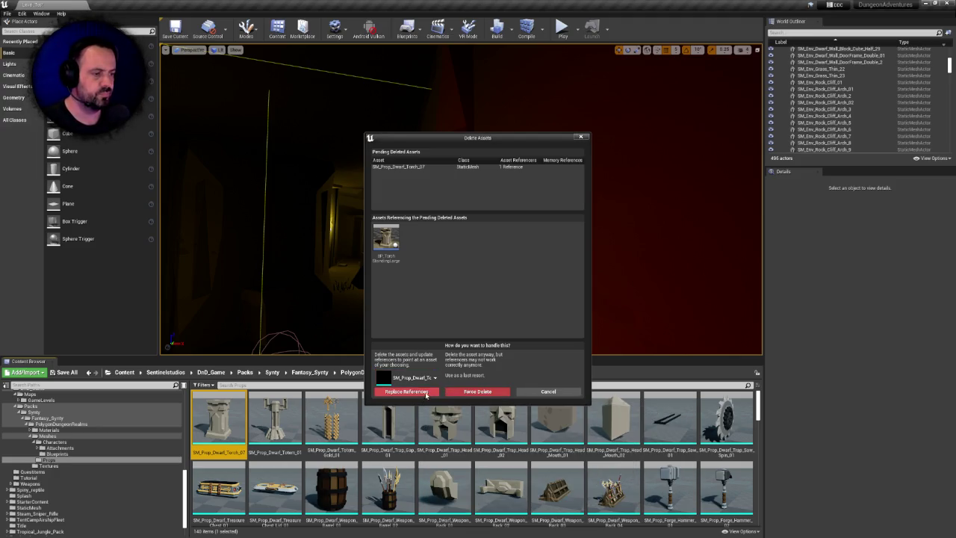
left_click(425, 396)
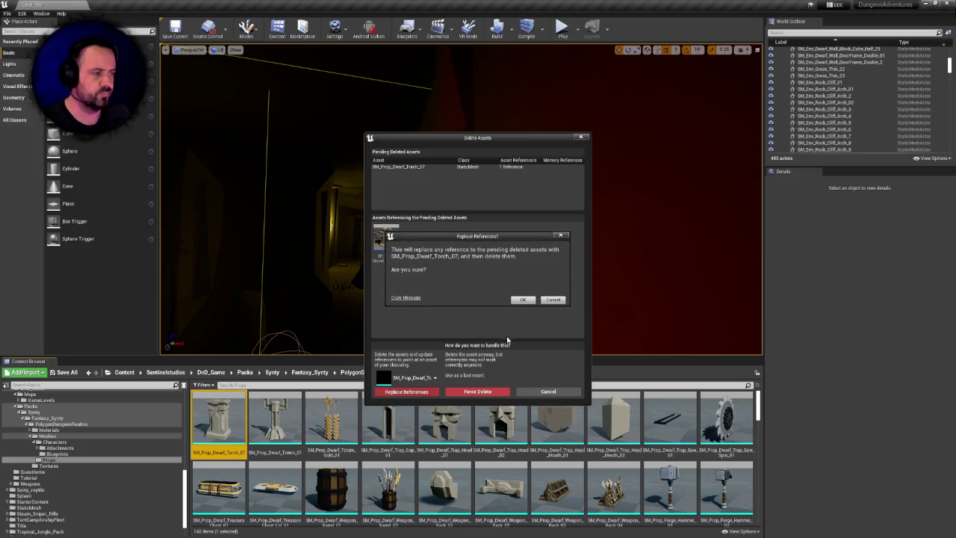
left_click(523, 304)
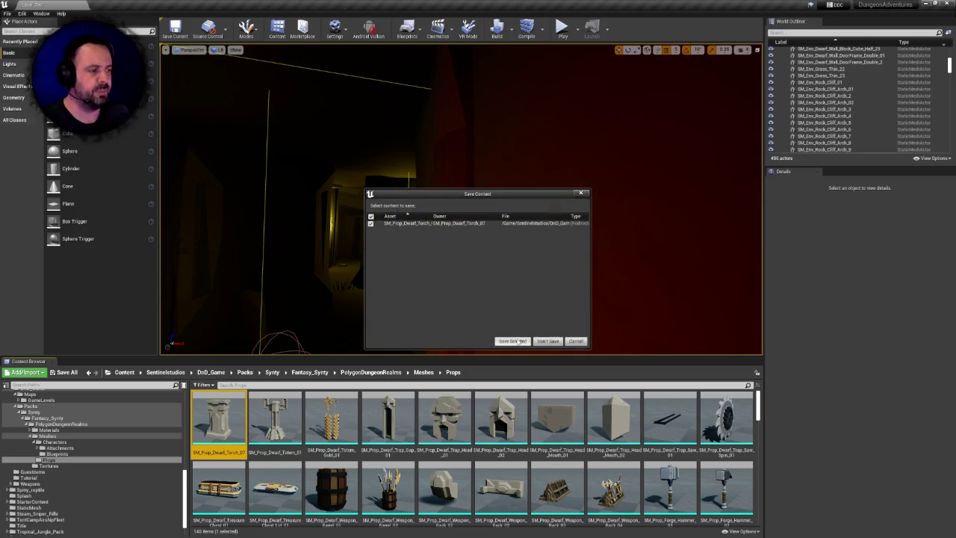
left_click(517, 336)
left_click(218, 419)
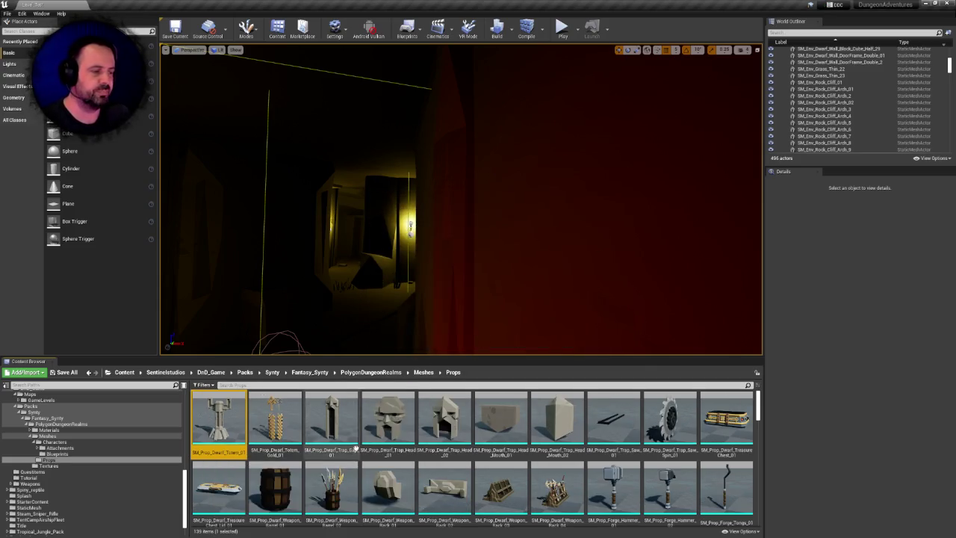
- Delete the seven meshes from Totem_01 through Trap_Head_Mouth_02
left_click(559, 422)
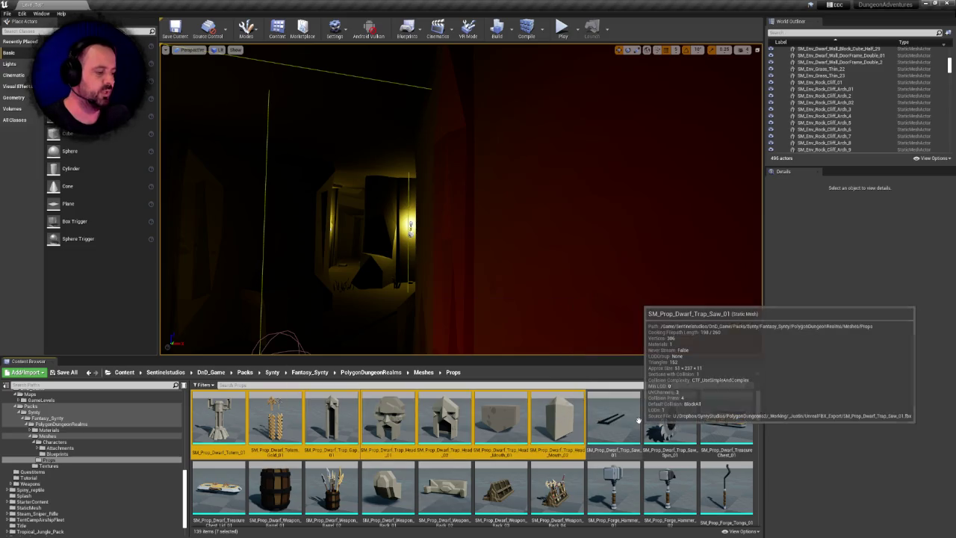
key("Delete")
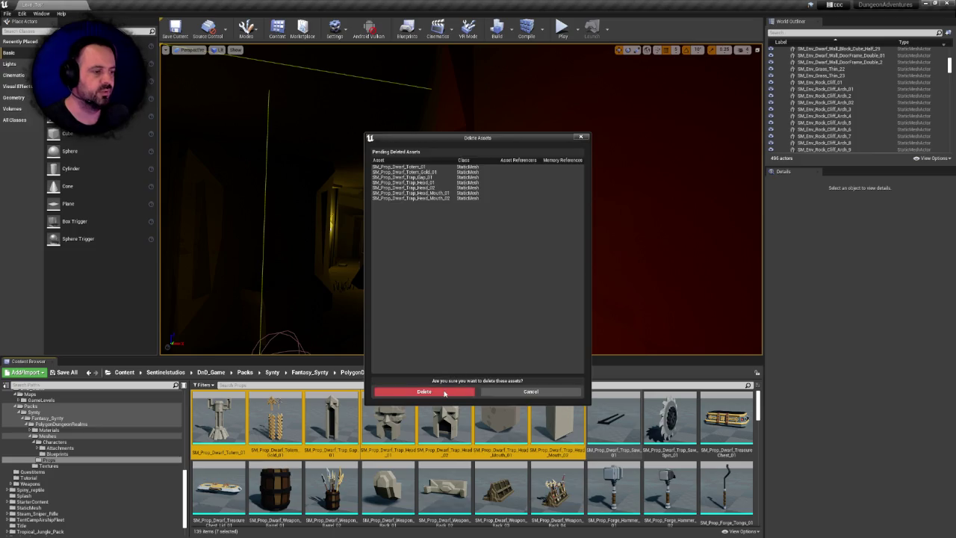
left_click(444, 394)
- Delete the four SM_Prop_Dwarf_Trap_Saw and treasure-chest meshes
left_click(218, 416)
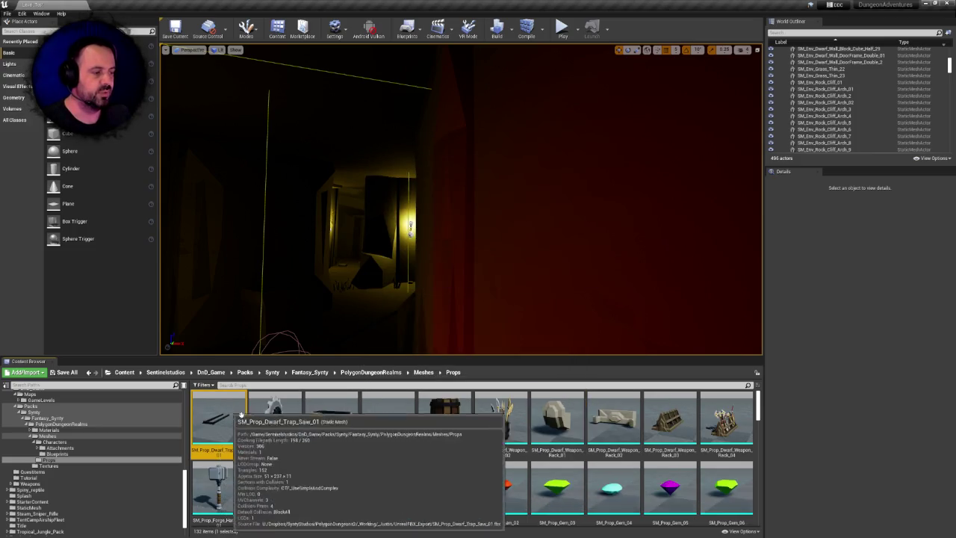
left_click(388, 418)
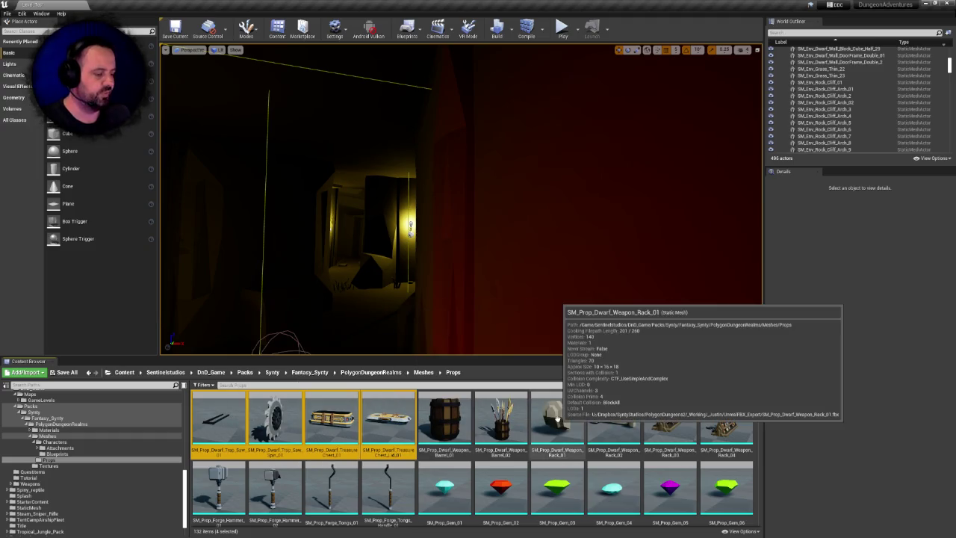
key("Delete")
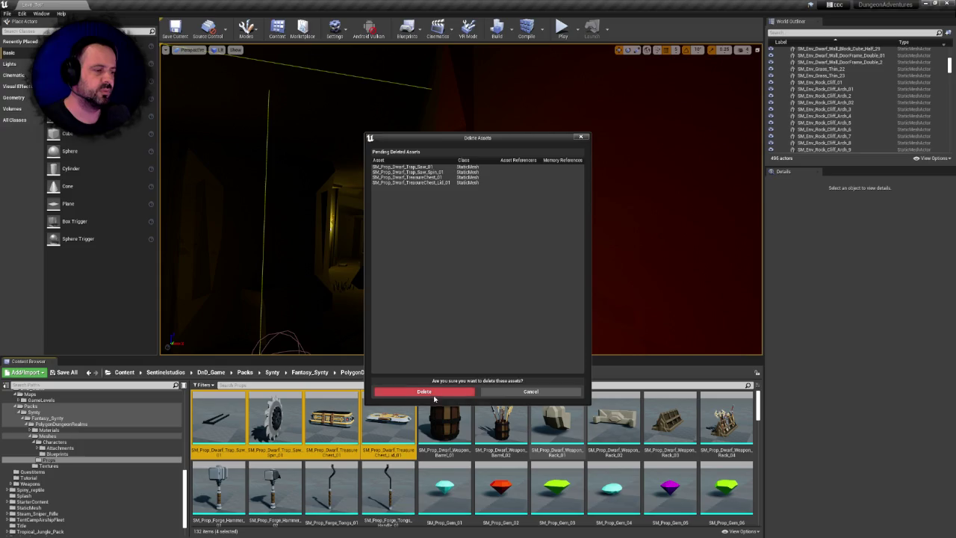
left_click(430, 394)
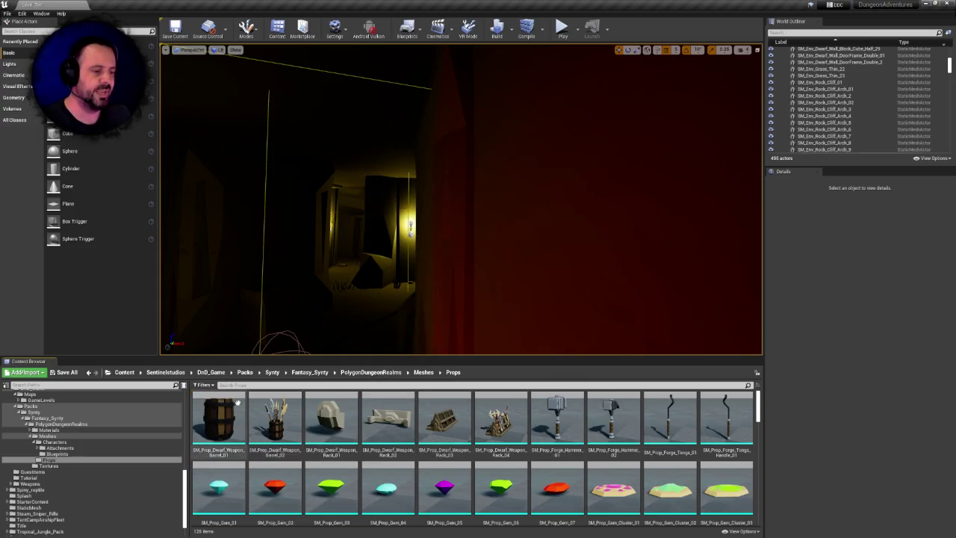
- Select Weapon_Barrel_01 and Weapon_Barrel_02 together and start deleting them
left_click(276, 420)
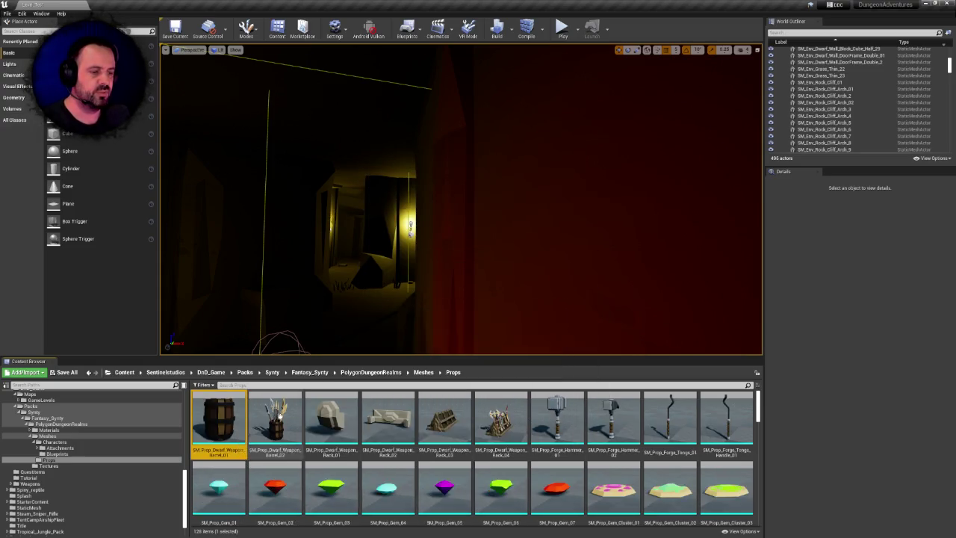
left_click(219, 417)
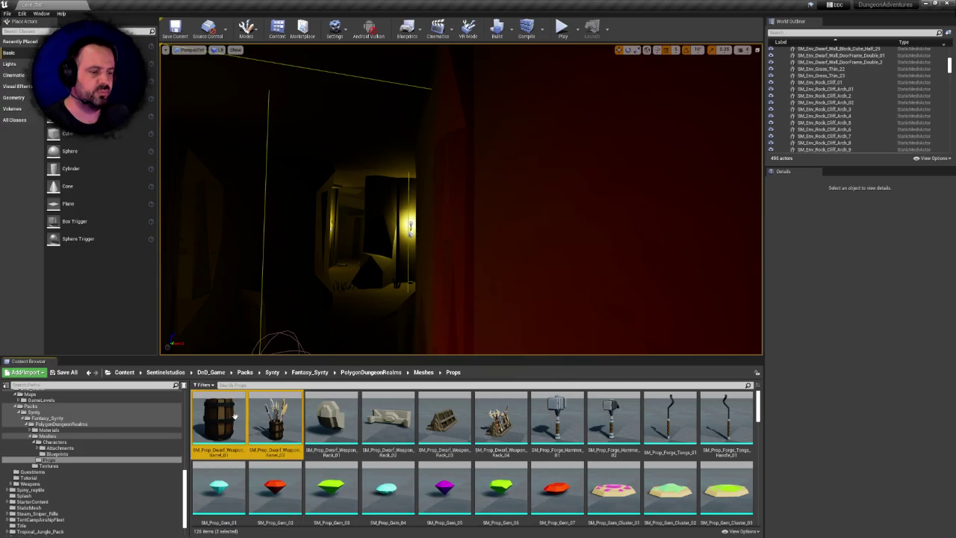
left_click(286, 415)
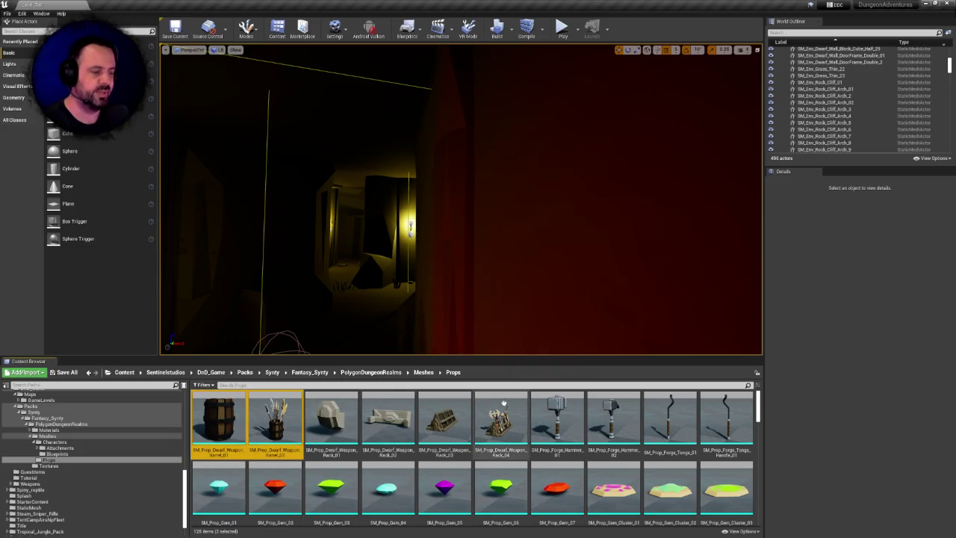
key("Delete")
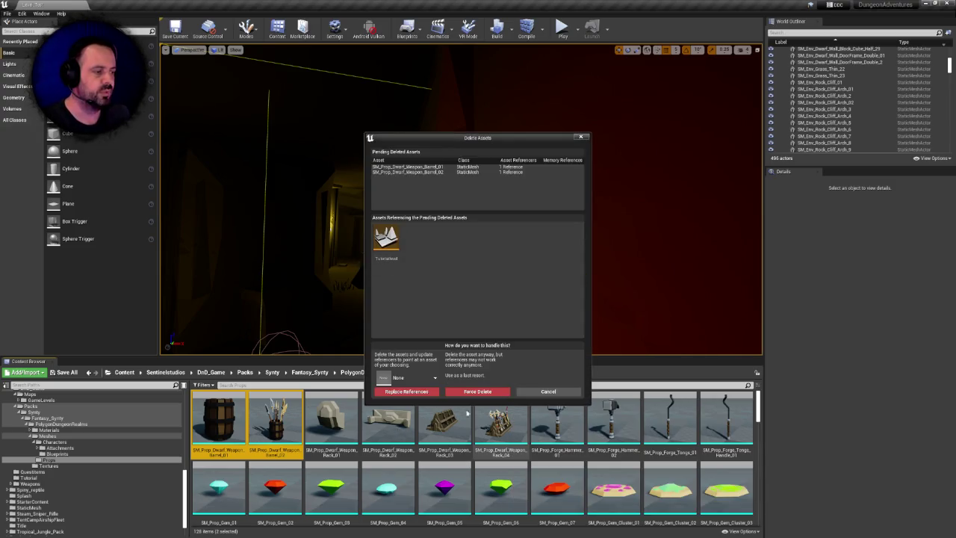
- Delete Weapon_Barrel_01 alone, replacing its references with a matching weapon_barrel_01 mesh, and save
mouse_move(393, 237)
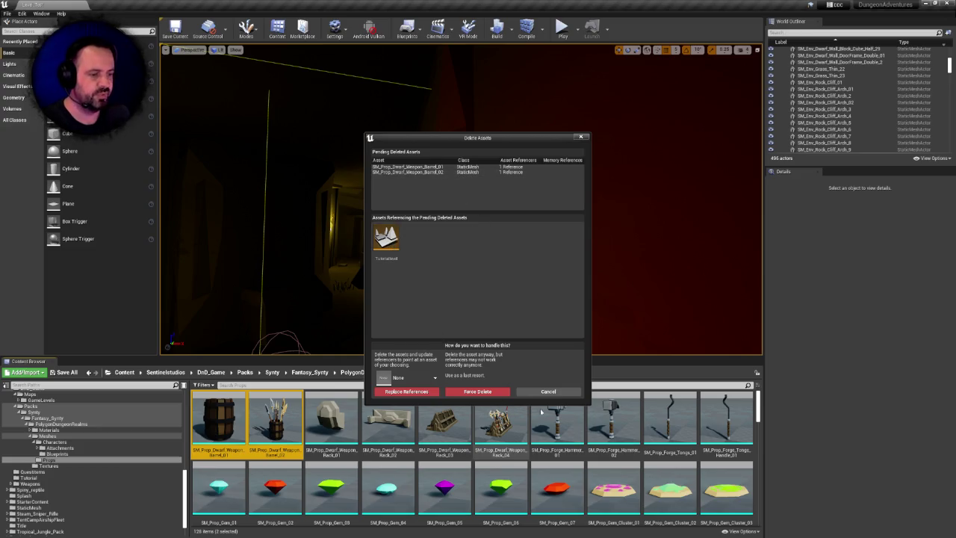
left_click(560, 398)
mouse_move(343, 409)
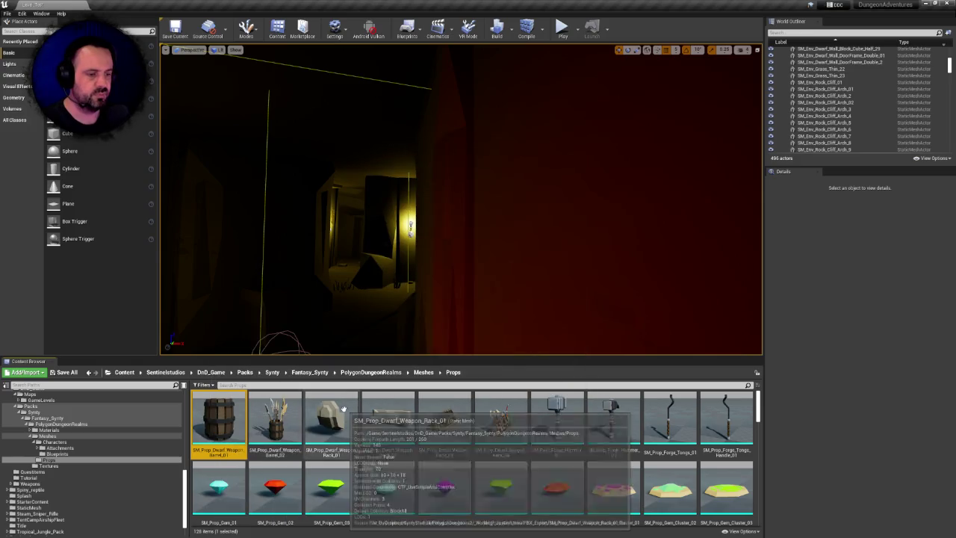
key("Delete")
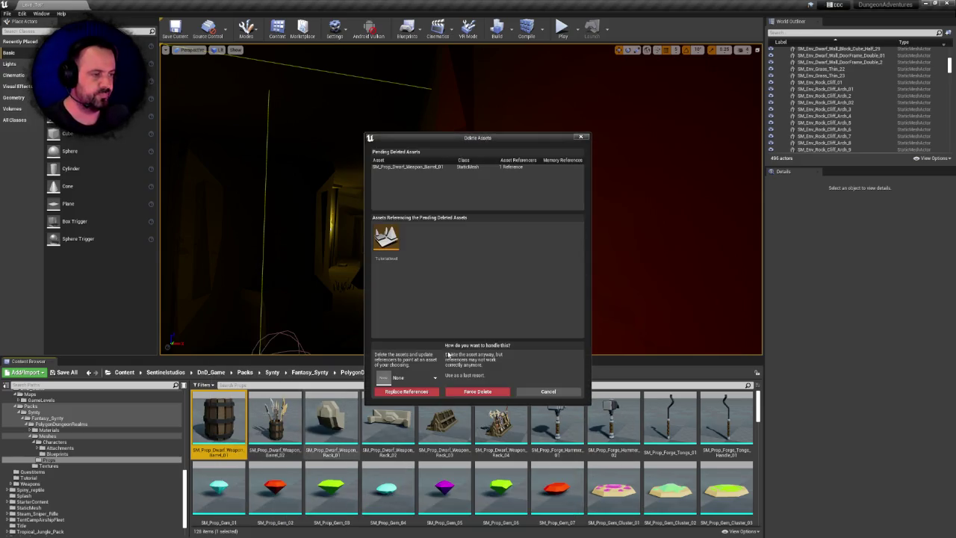
left_click(421, 382)
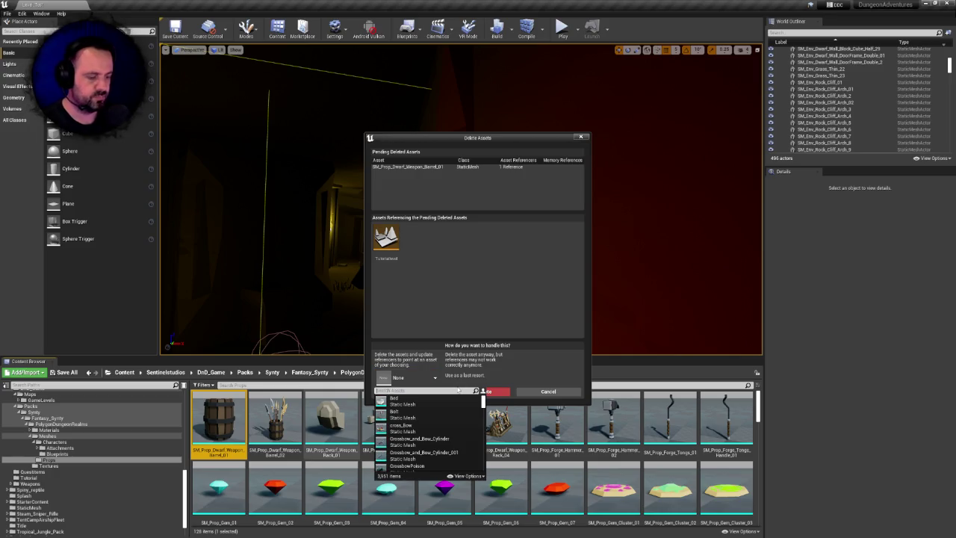
type("w")
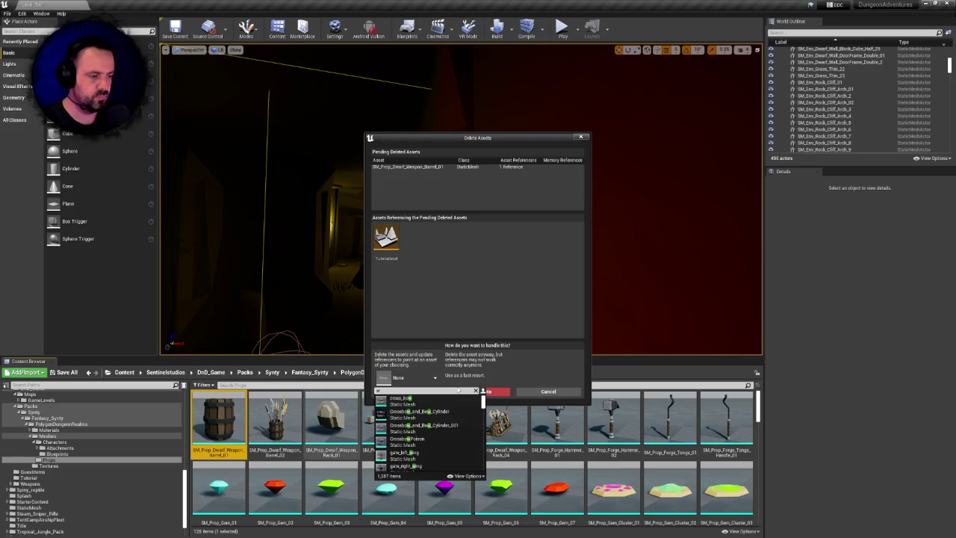
type("eapon_barr")
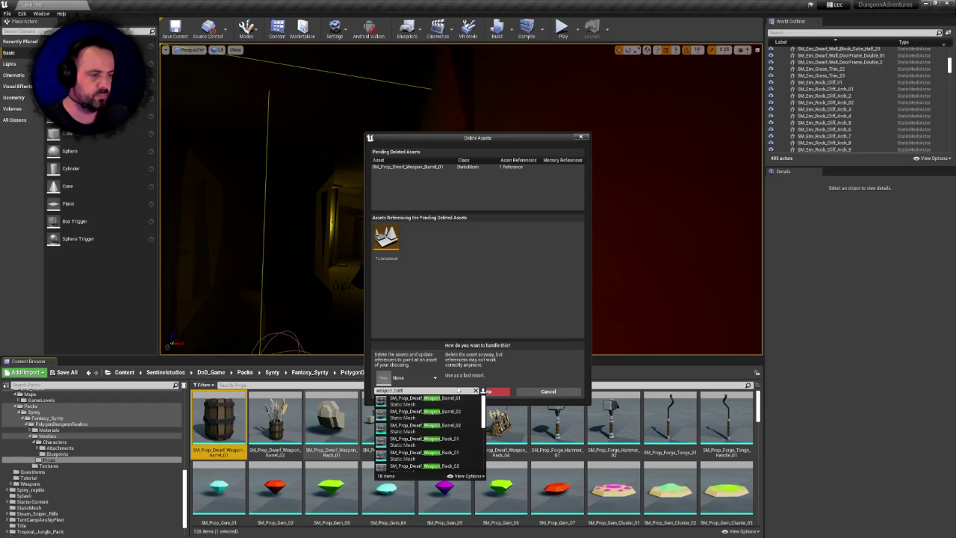
type("el_")
type("01")
left_click(425, 398)
left_click(406, 391)
left_click(523, 300)
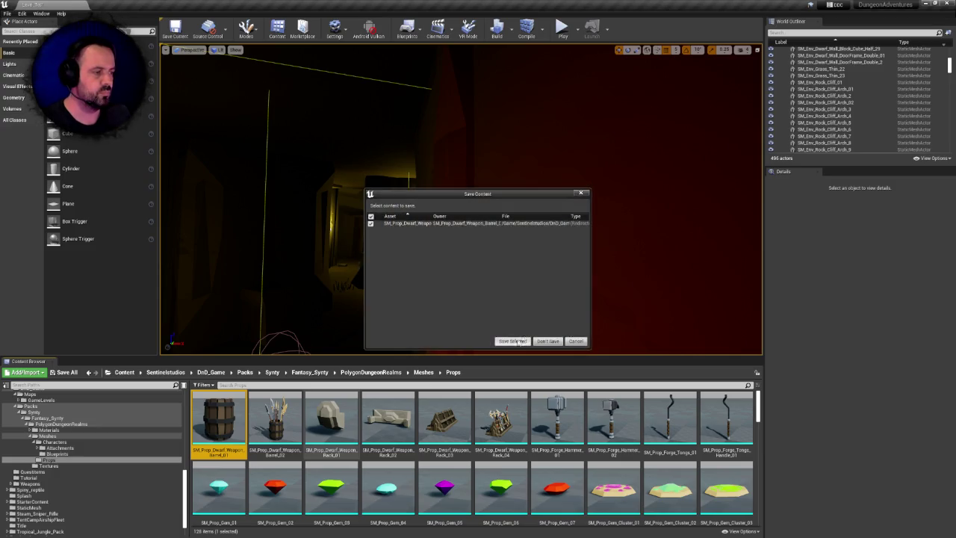
left_click(512, 341)
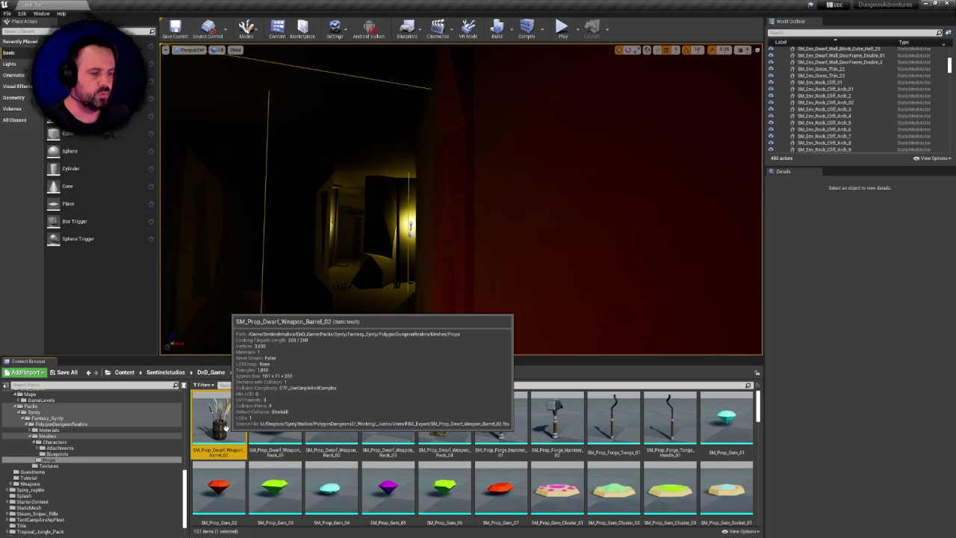
- Delete Weapon_Barrel_02, redirecting its references to another weapon barrel copy, and save
key("Delete")
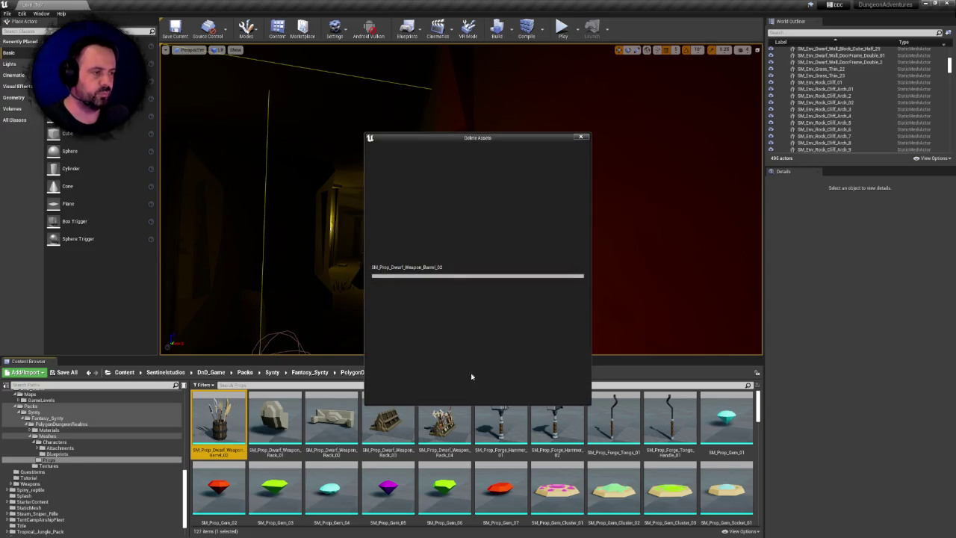
left_click(414, 378)
type("weapon")
type("_ba")
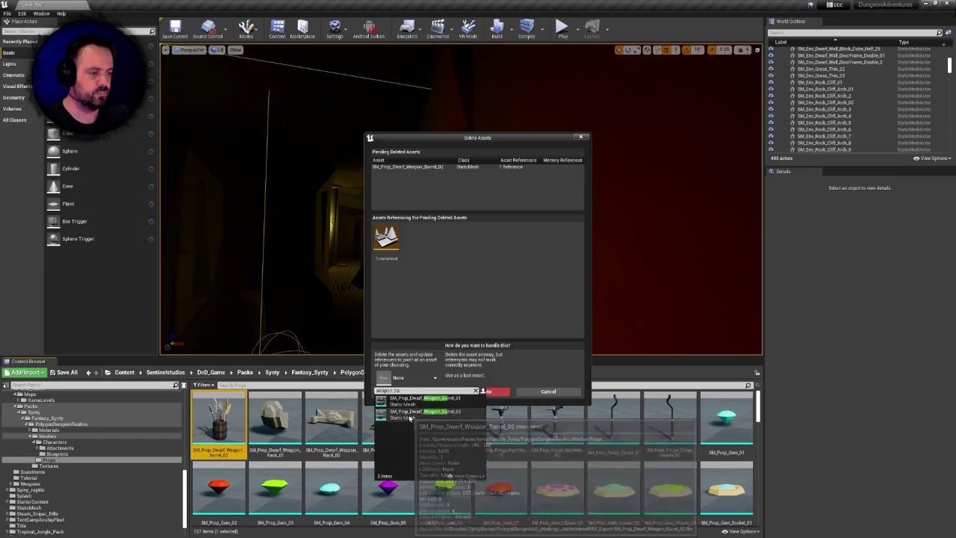
left_click(410, 418)
left_click(407, 392)
left_click(521, 303)
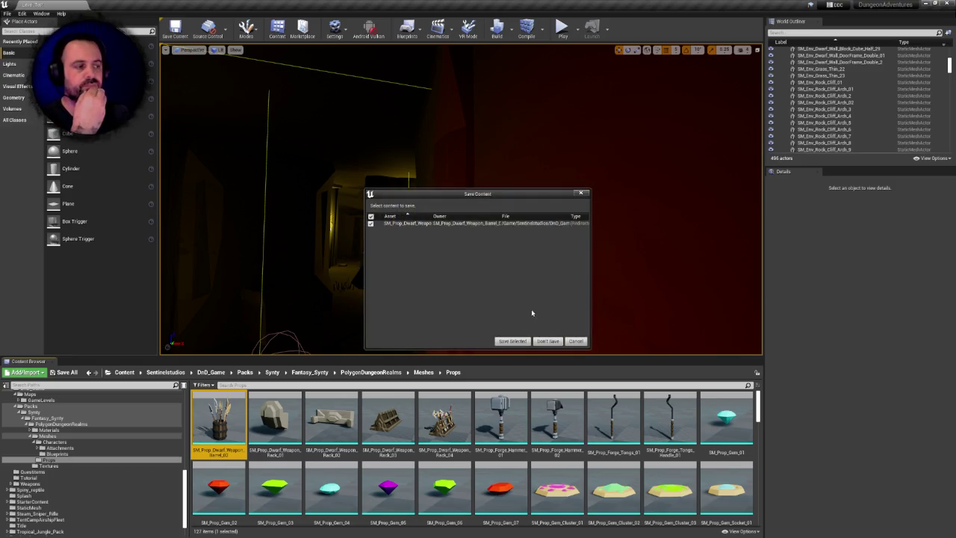
left_click(513, 342)
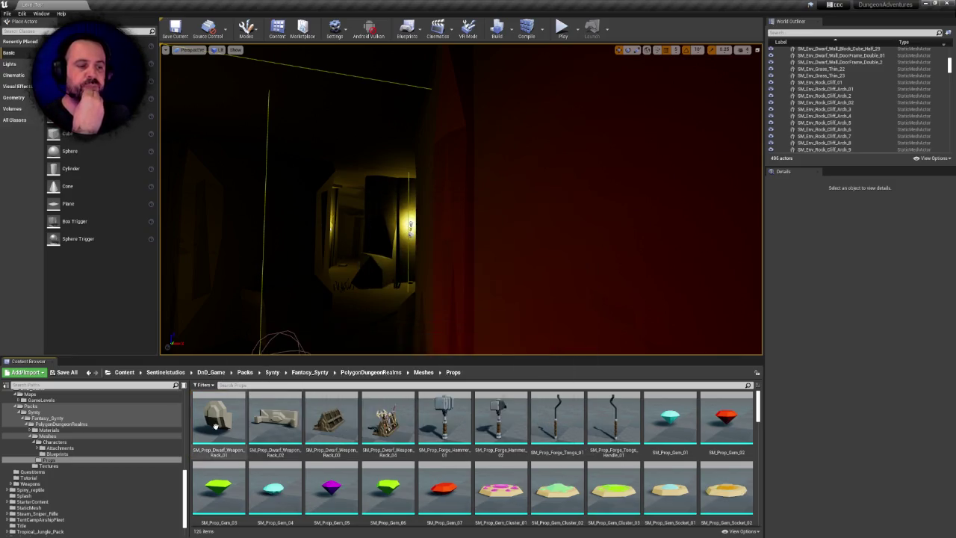
- Delete SM_Prop_Dwarf_Weapon_Rack_01 and Weapon_Rack_02
left_click(218, 418)
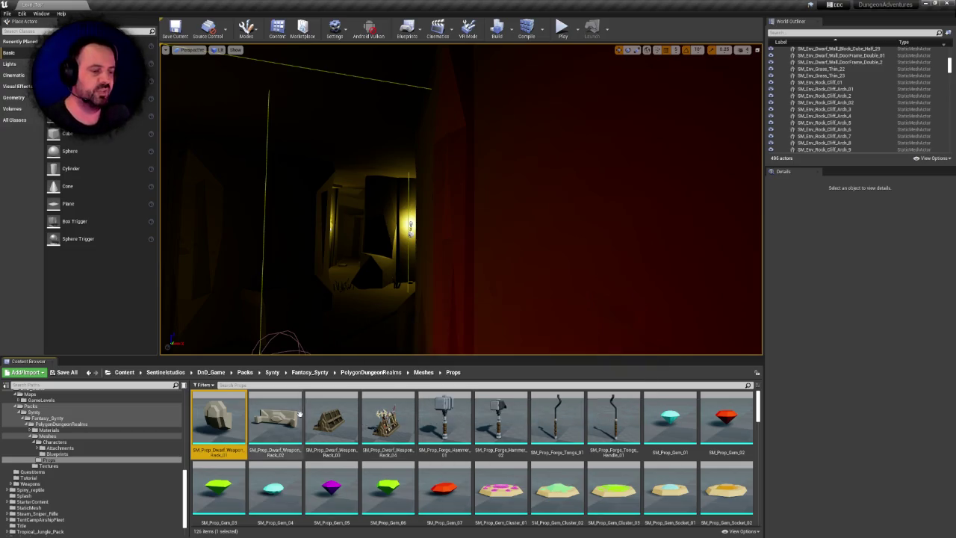
left_click(258, 417)
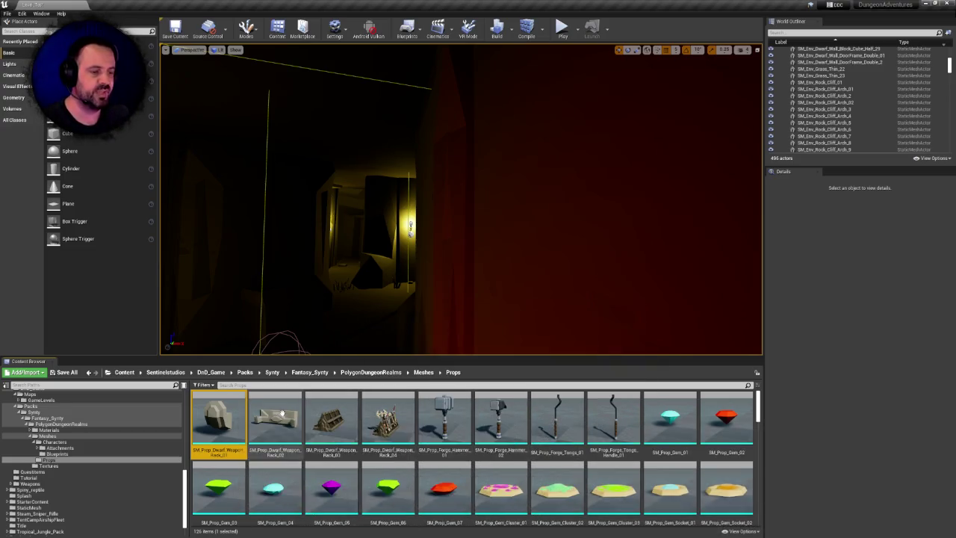
left_click(252, 411)
left_click(253, 412)
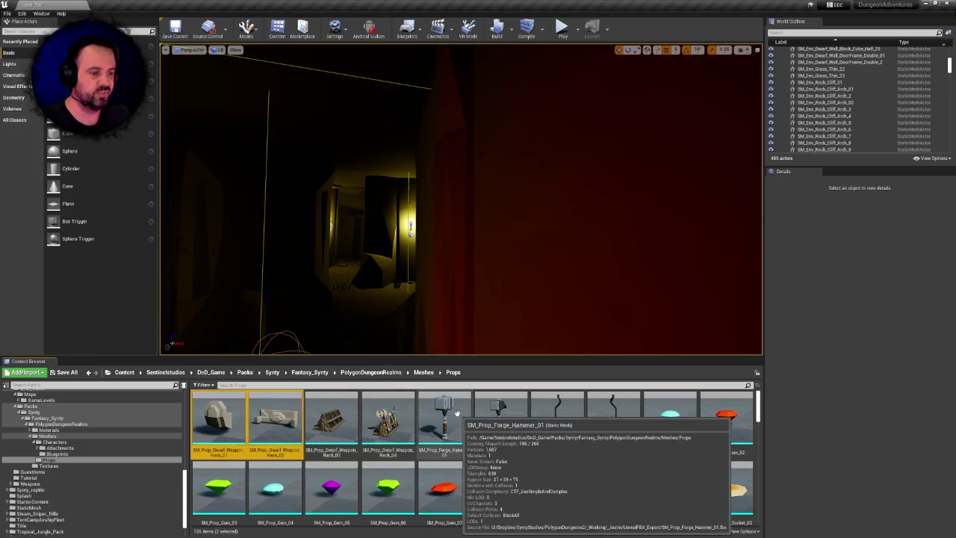
key("Delete")
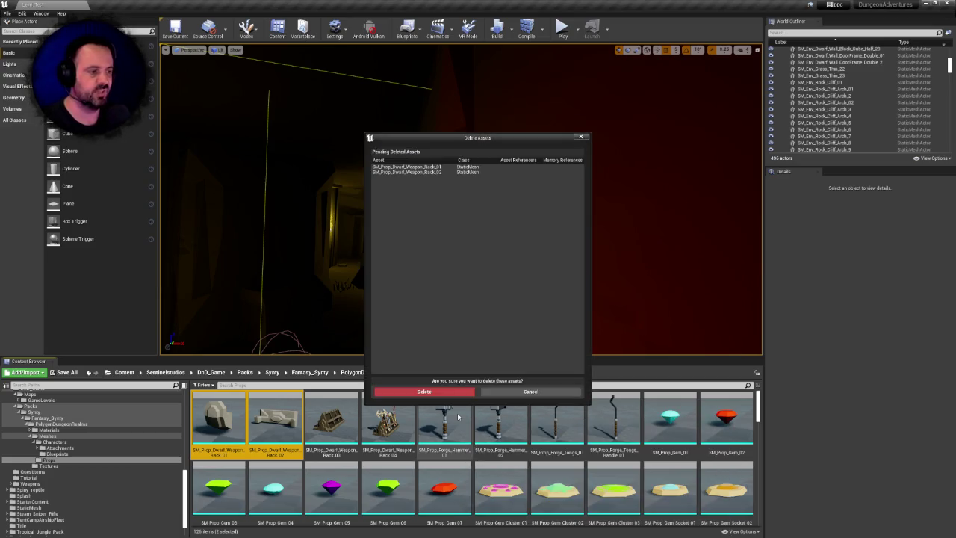
left_click(418, 392)
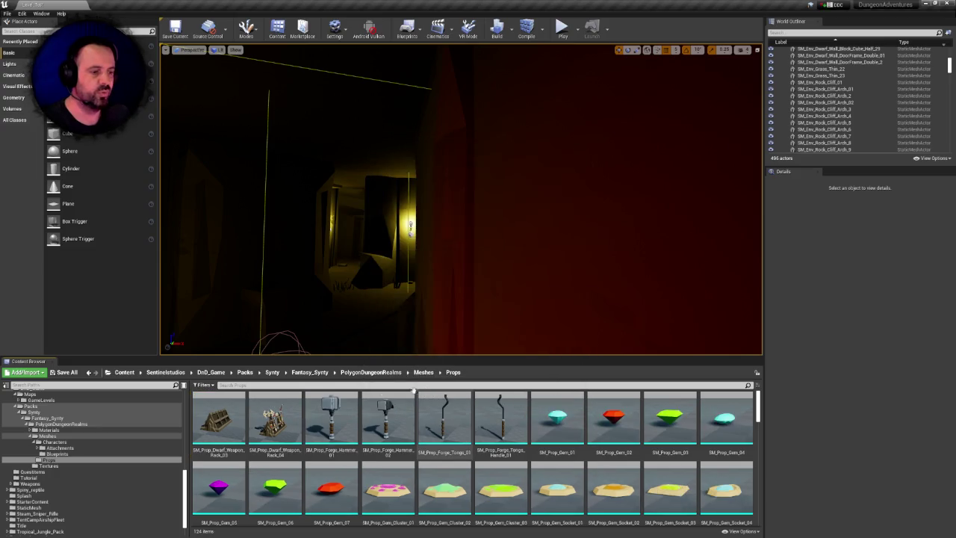
- Force delete weapon racks 03 and 04 plus the forge meshes through Forge_Tongs_Handle_01
left_click(275, 416)
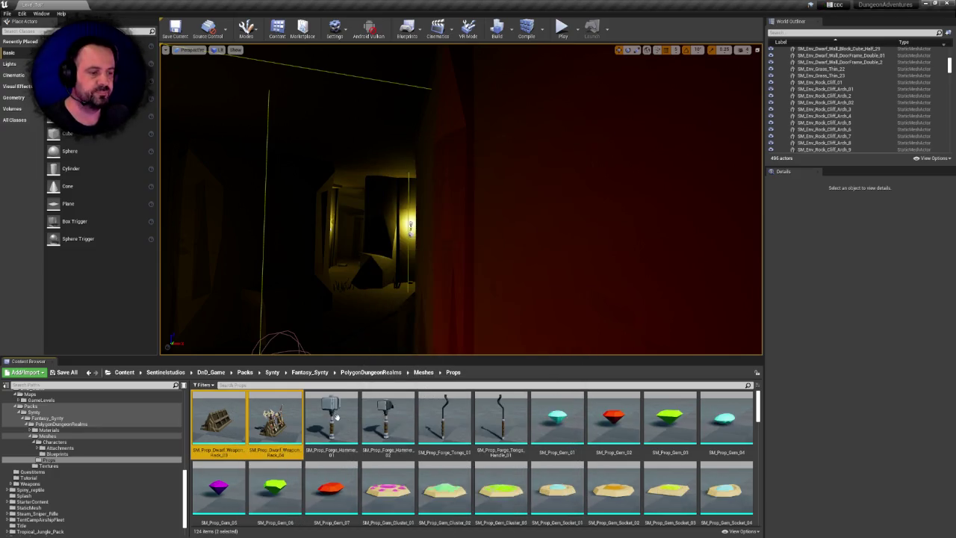
left_click(501, 422)
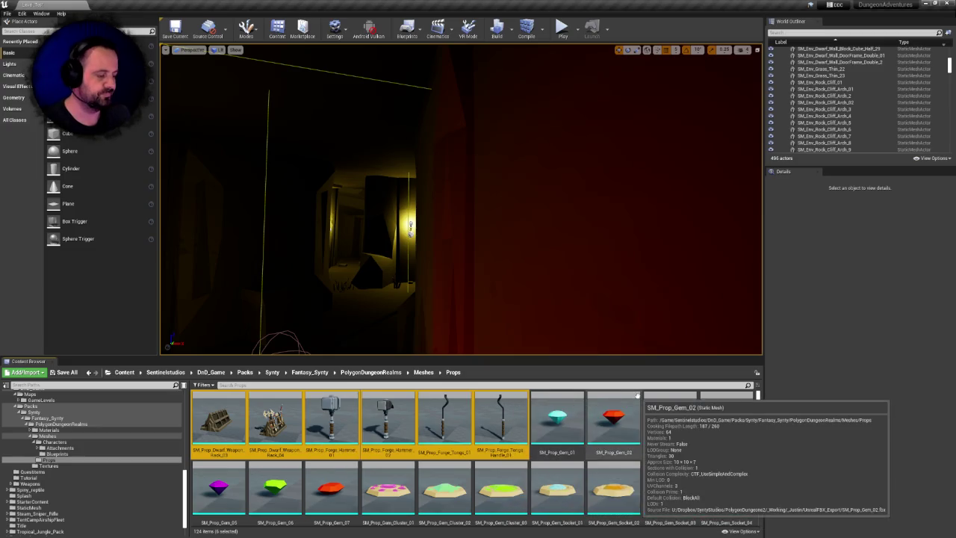
key("Delete")
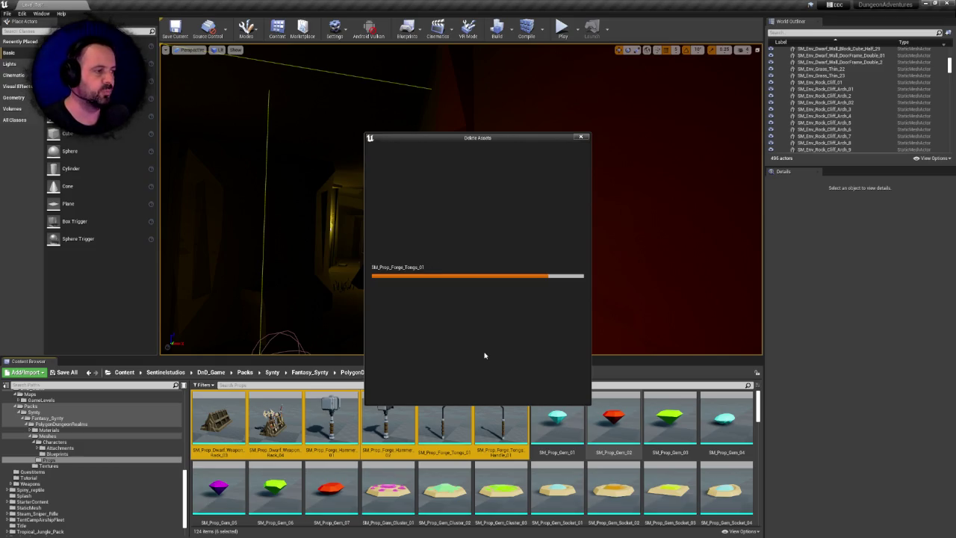
left_click(438, 391)
- Try deleting Gem_01 through Gem_07, inspect the referencing gem blueprints, then cancel
left_click(218, 420)
left_click(562, 419)
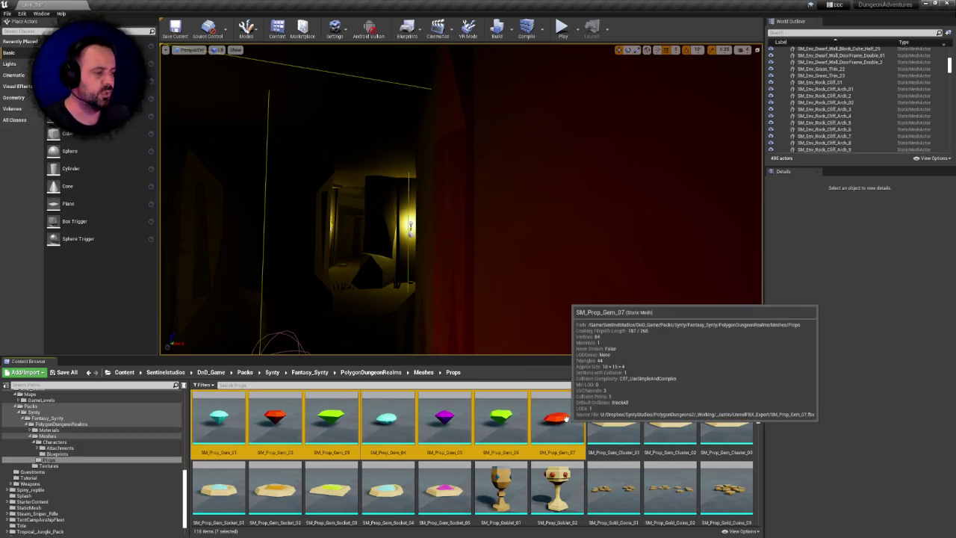
left_click(215, 415)
left_click(551, 413)
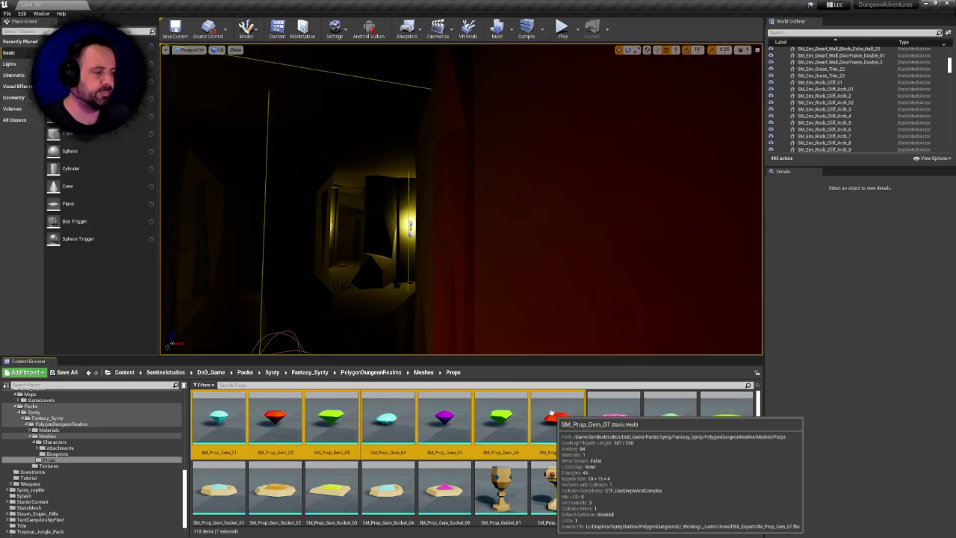
key("Delete")
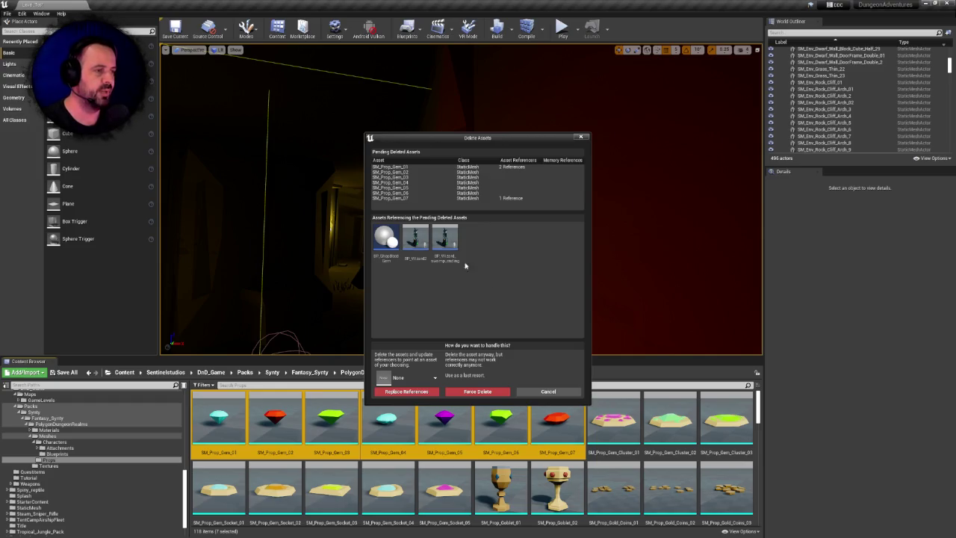
left_click(386, 240)
left_click(442, 239)
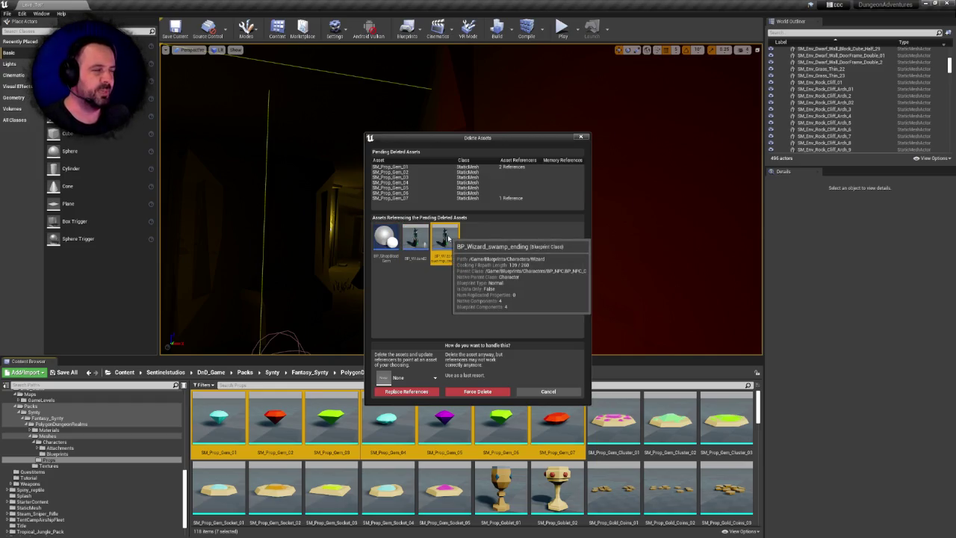
right_click(498, 247)
left_click_drag(470, 141, 407, 143)
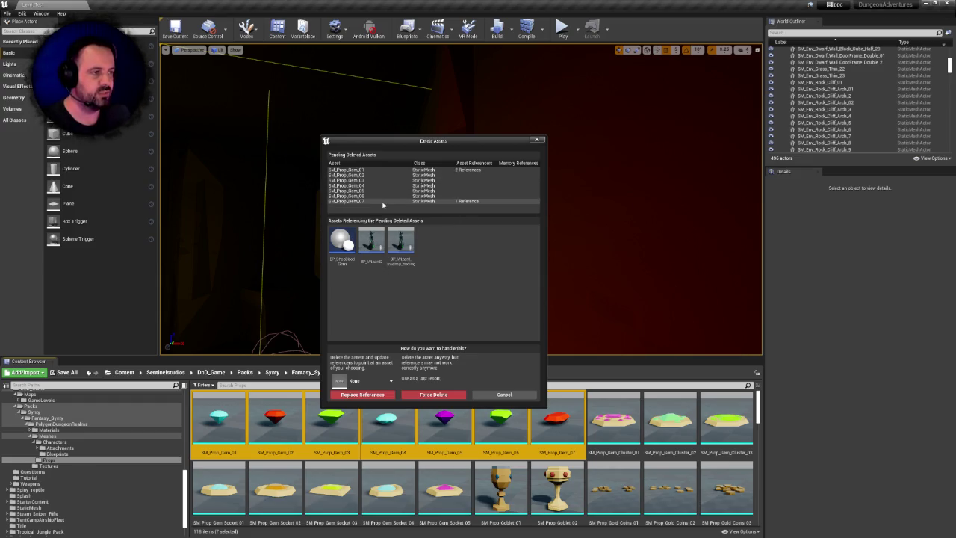
left_click(506, 397)
- Delete SM_Prop_Gem_01, replacing its references with the other Gem_01 copy, and save
left_click(224, 424)
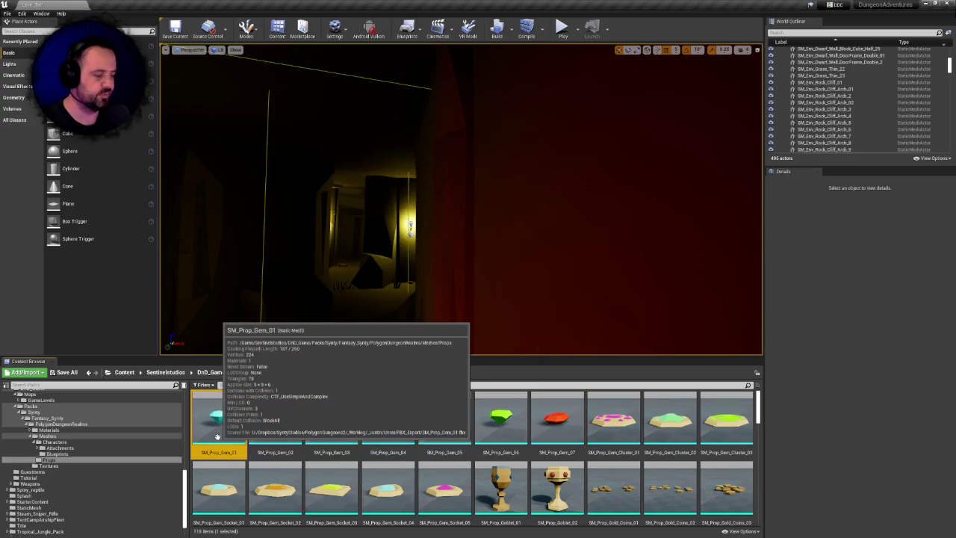
key("Delete")
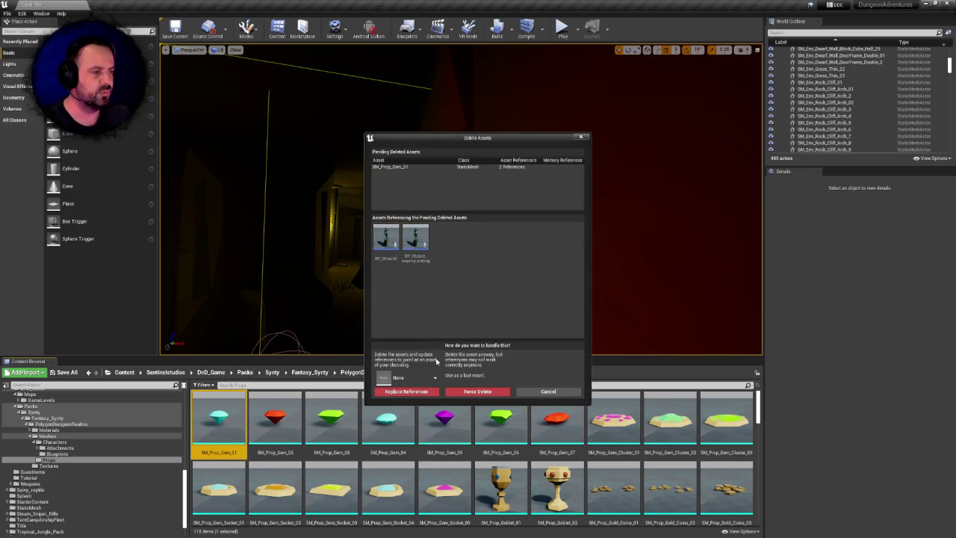
left_click(407, 377)
type("gem_01")
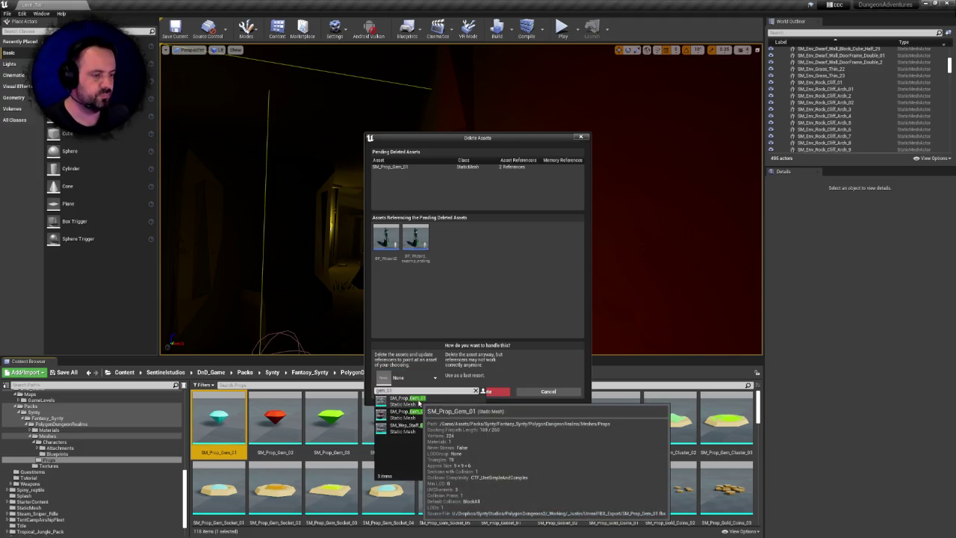
left_click(417, 400)
left_click(412, 393)
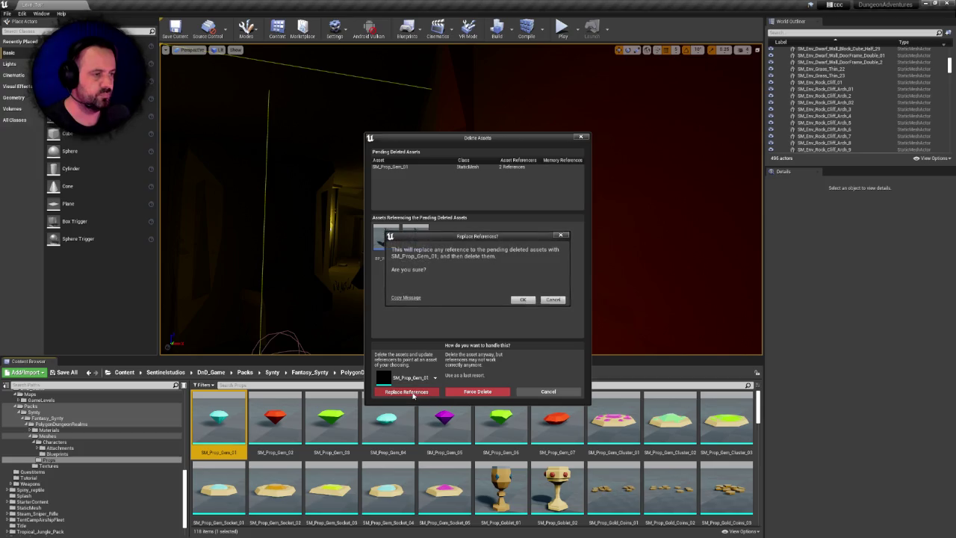
left_click(523, 299)
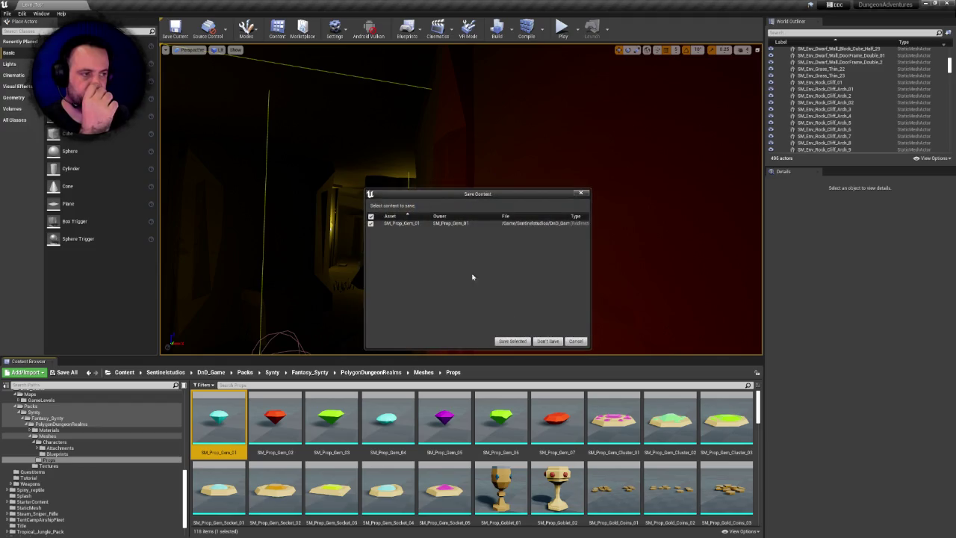
left_click(512, 340)
- Delete SM_Prop_Gem_07, replacing its references with the matching Gem_07 copy, and save
left_click(500, 422)
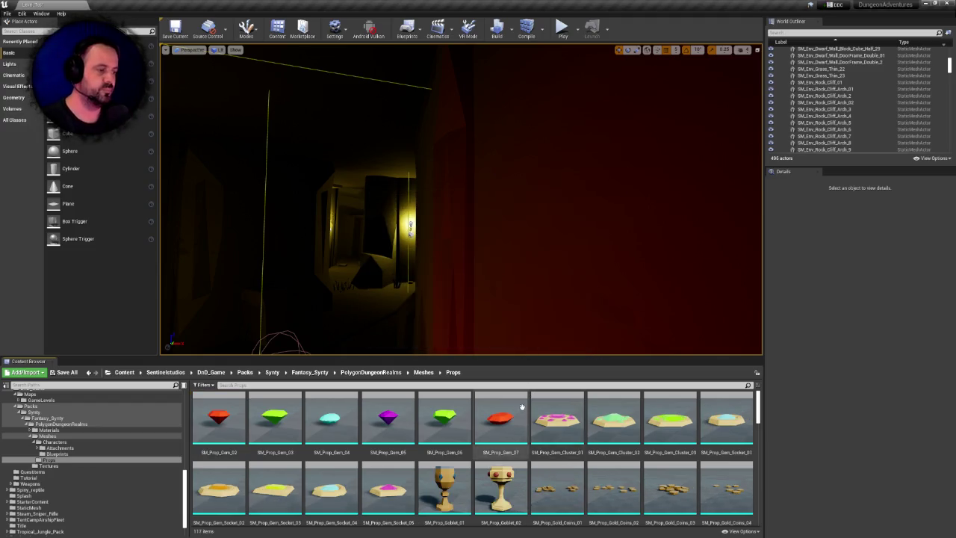
key("Delete")
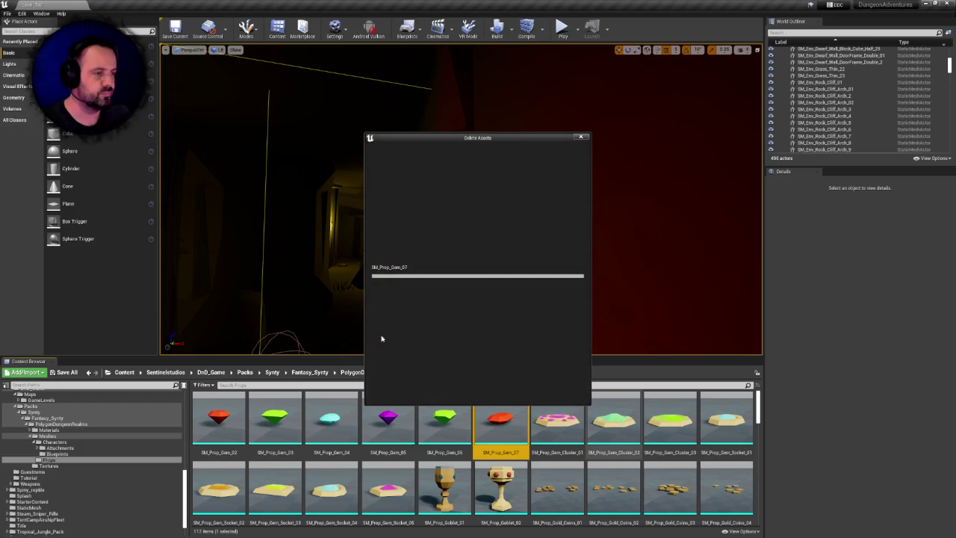
left_click(414, 379)
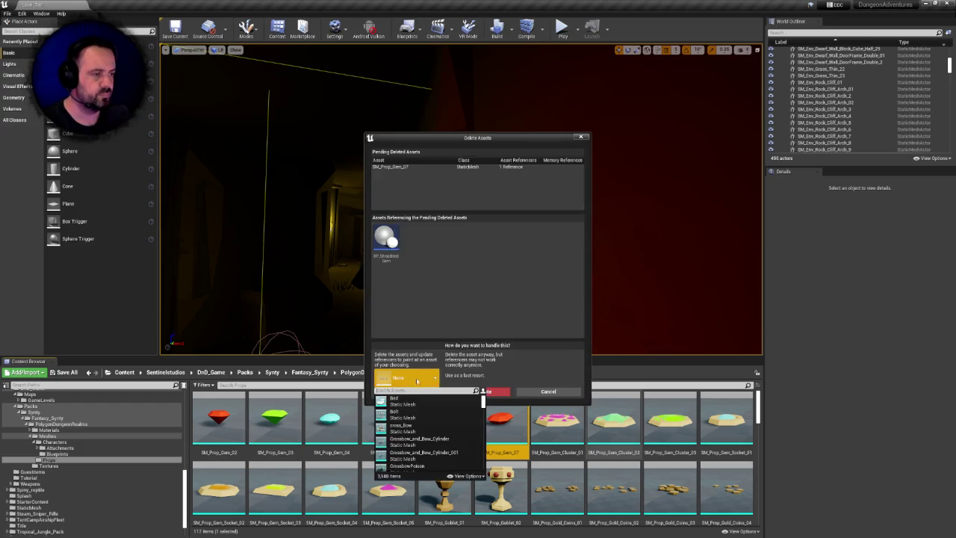
type("gem_07")
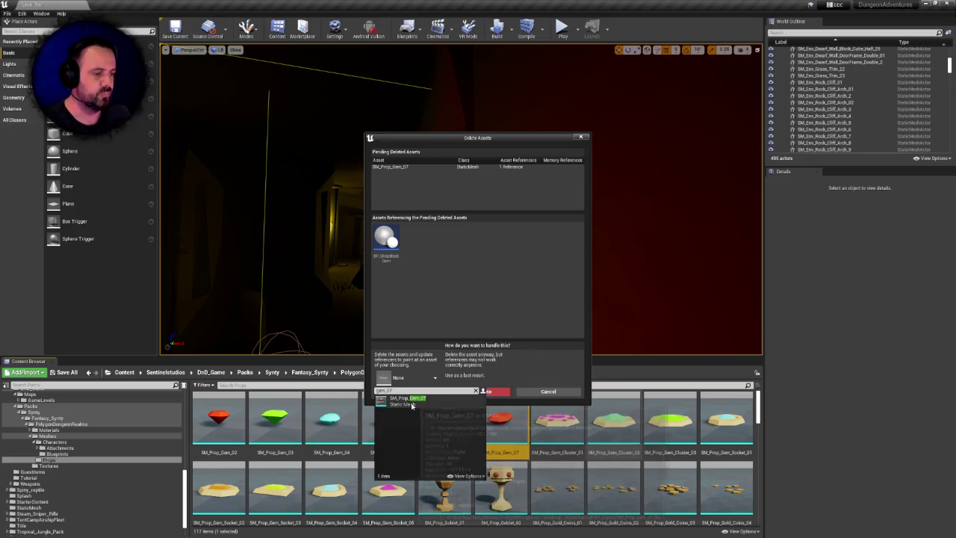
key("Return")
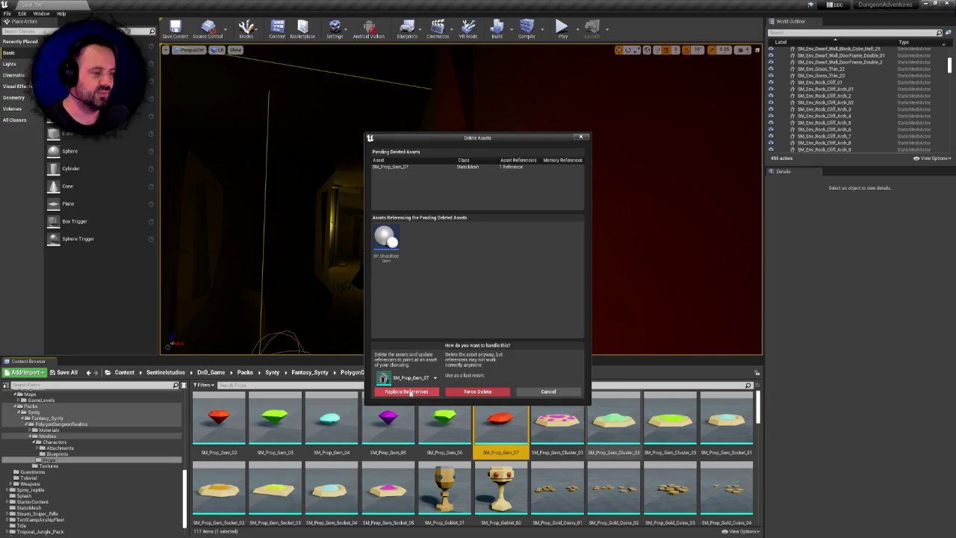
left_click(407, 392)
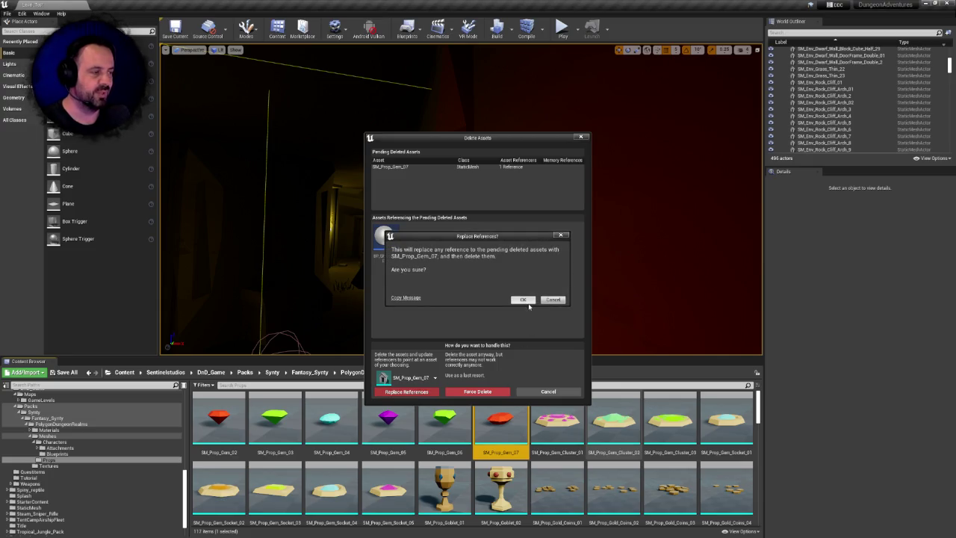
left_click(525, 301)
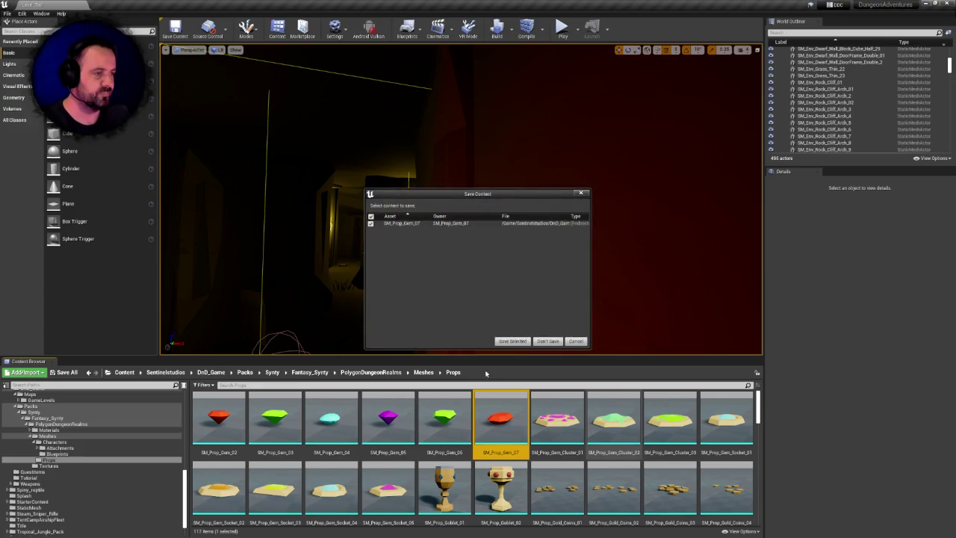
left_click(512, 341)
left_click(219, 422)
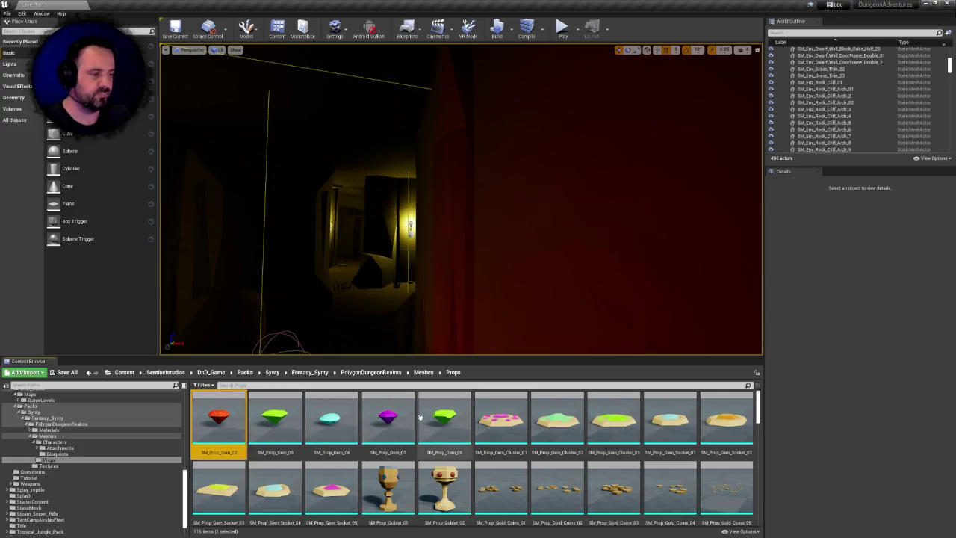
- Delete the five gems Gem_02 through Gem_06
left_click(434, 416)
key("Delete")
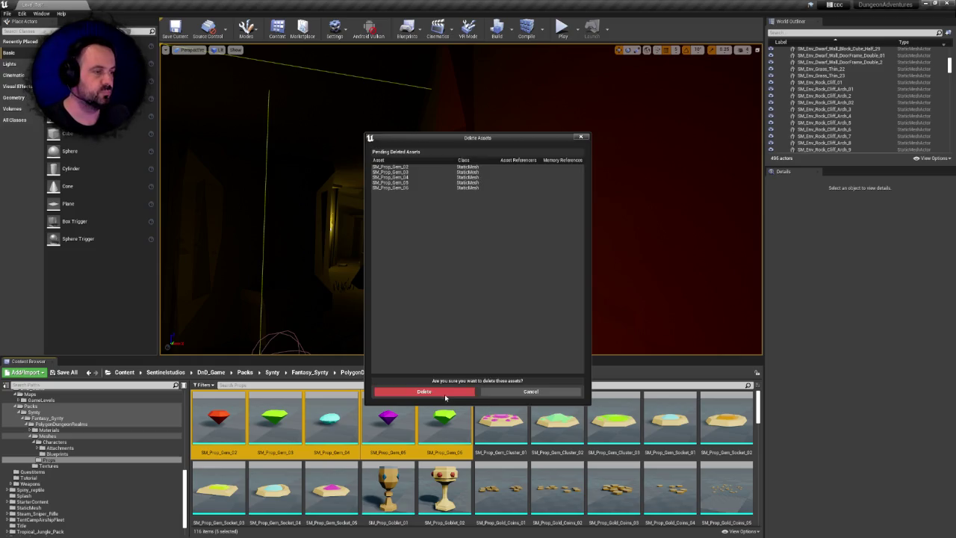
left_click(424, 389)
- Select the eight gem cluster and gem socket meshes and delete them
left_click(218, 420)
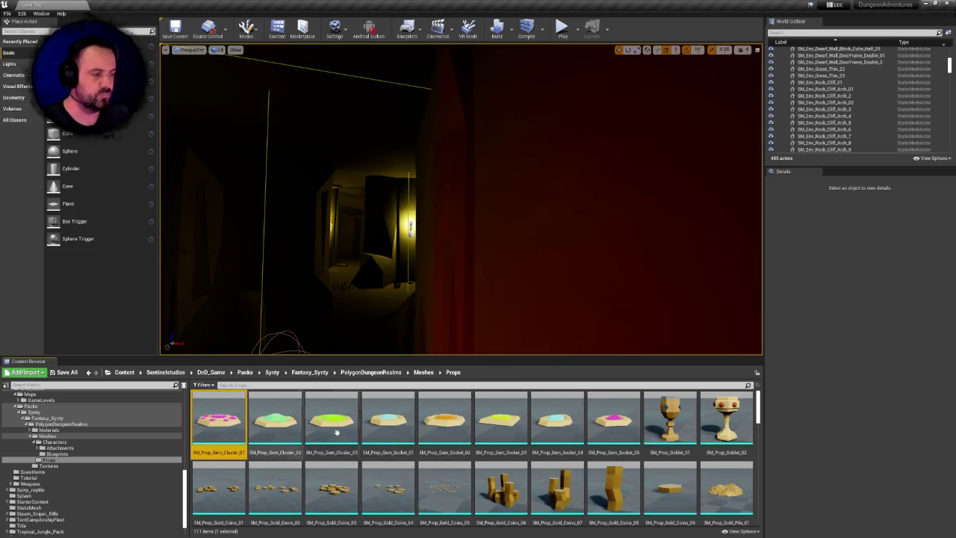
left_click(612, 422)
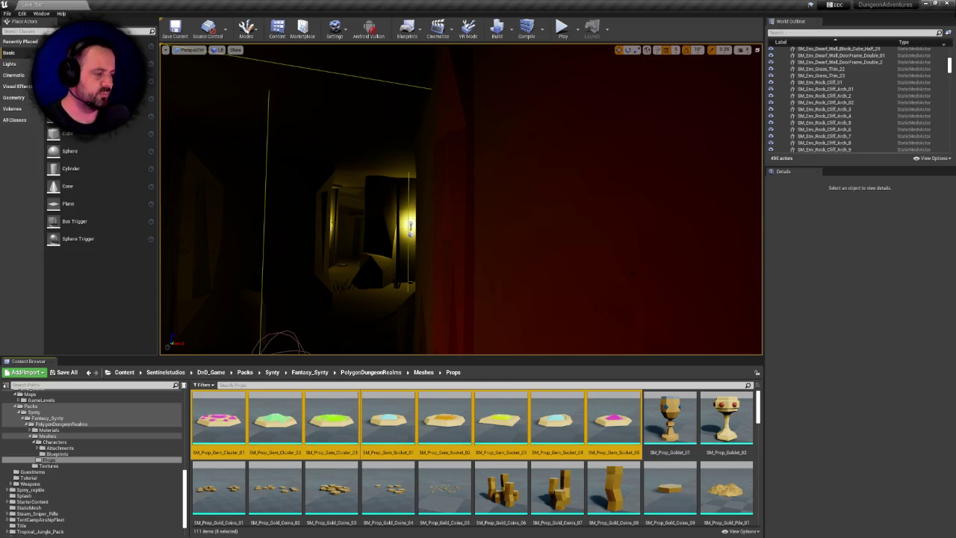
key("Delete")
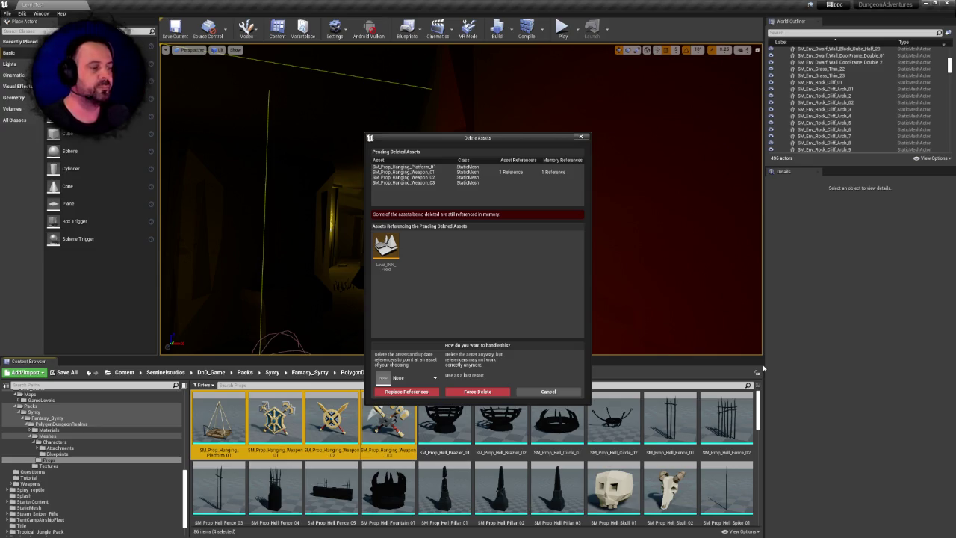
- Cancel the four-mesh deletion, then delete Hanging_Weapon_03 and Hanging_Weapon_02
left_click(407, 377)
left_click(540, 390)
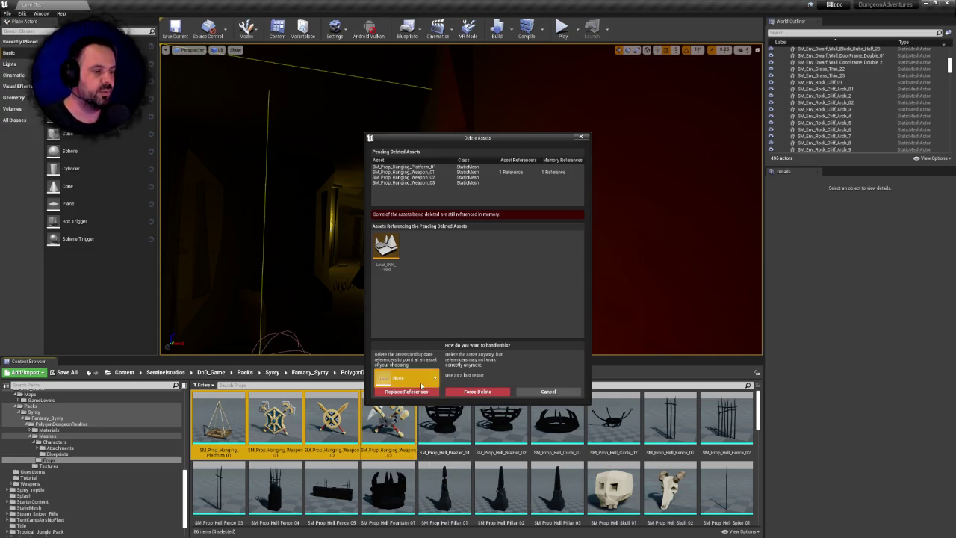
left_click(540, 389)
left_click(390, 424)
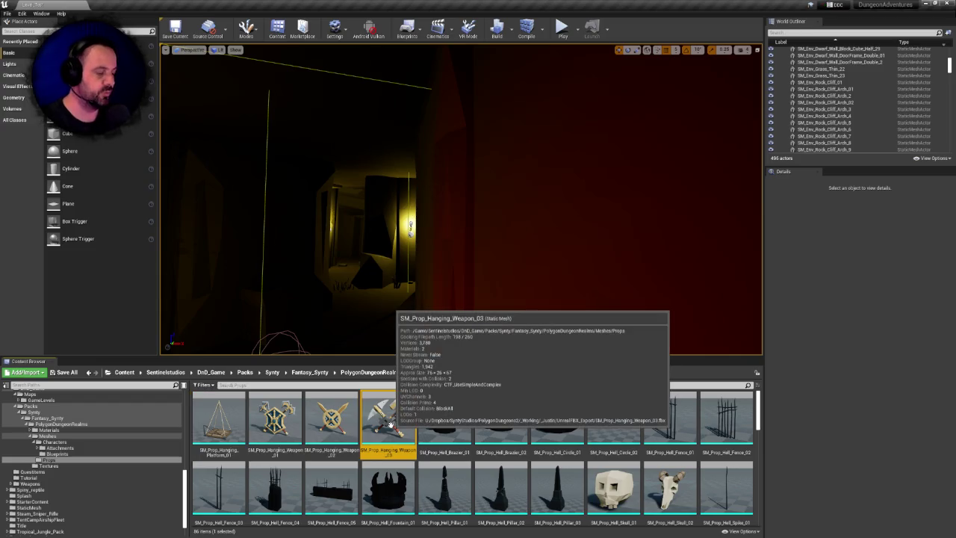
key("Delete")
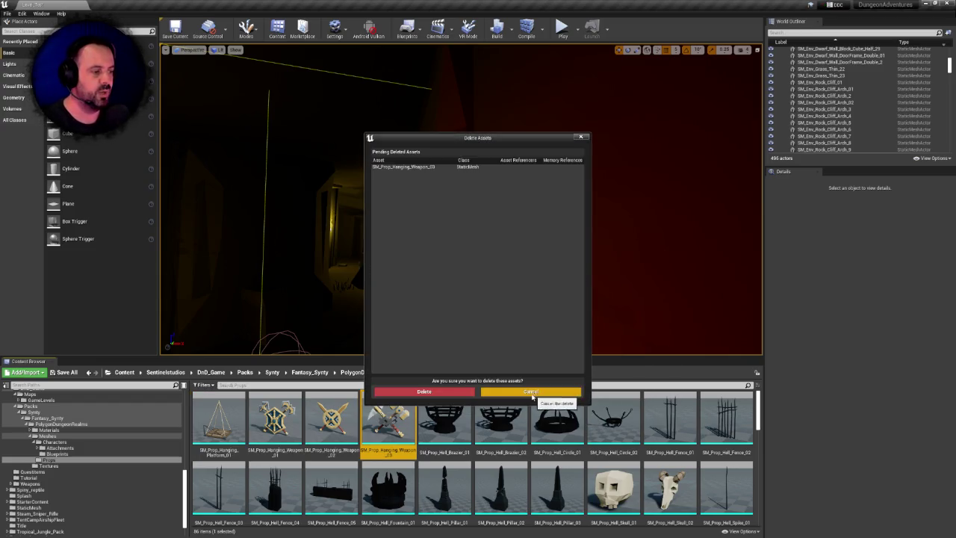
left_click(461, 392)
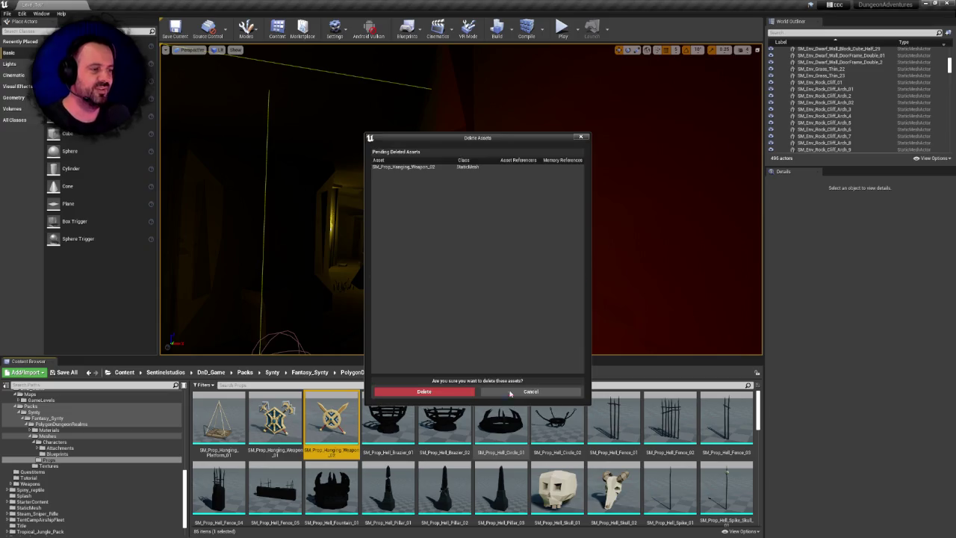
left_click(459, 392)
- Delete SM_Prop_Hanging_Platform_01, leaving the still-referenced Hanging_Weapon_01 for later
left_click(273, 418)
key("Delete")
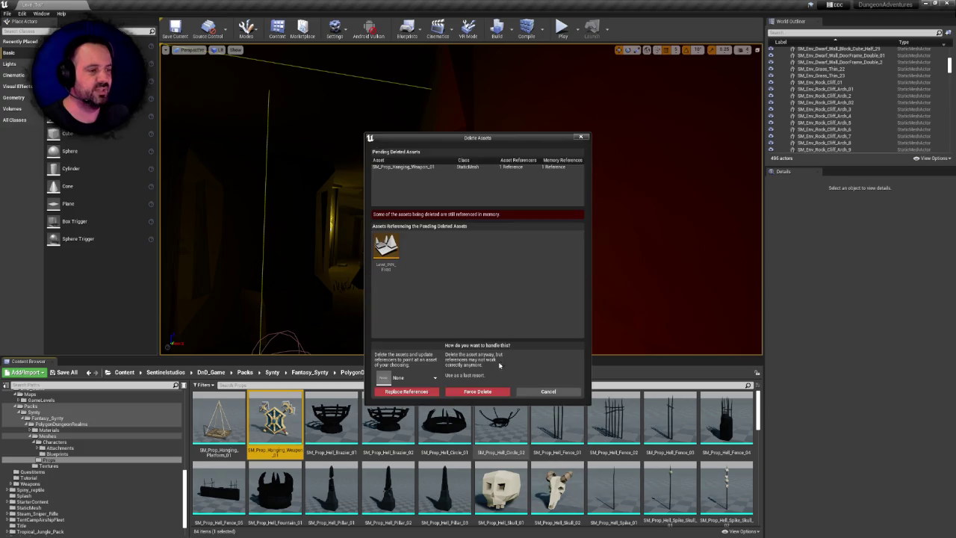
left_click(549, 392)
left_click(218, 422)
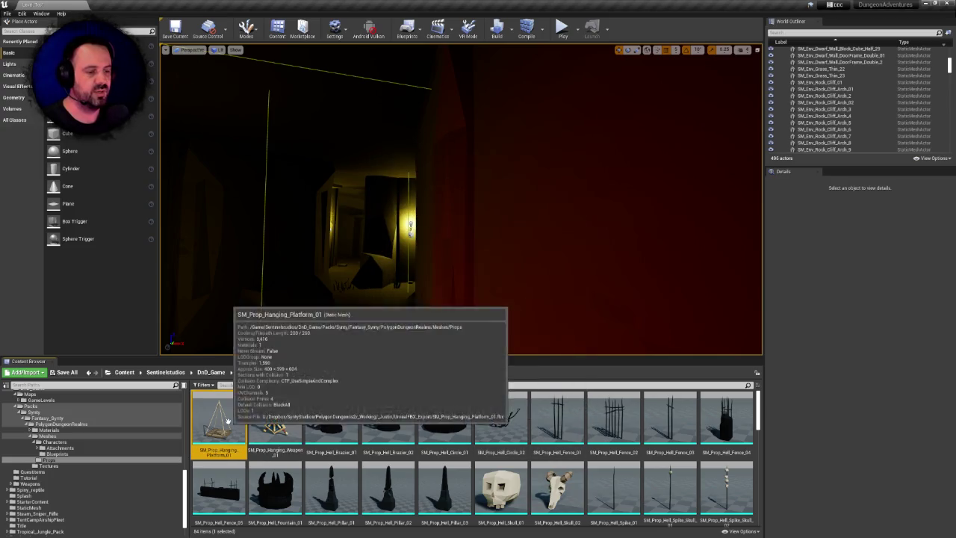
key("Delete")
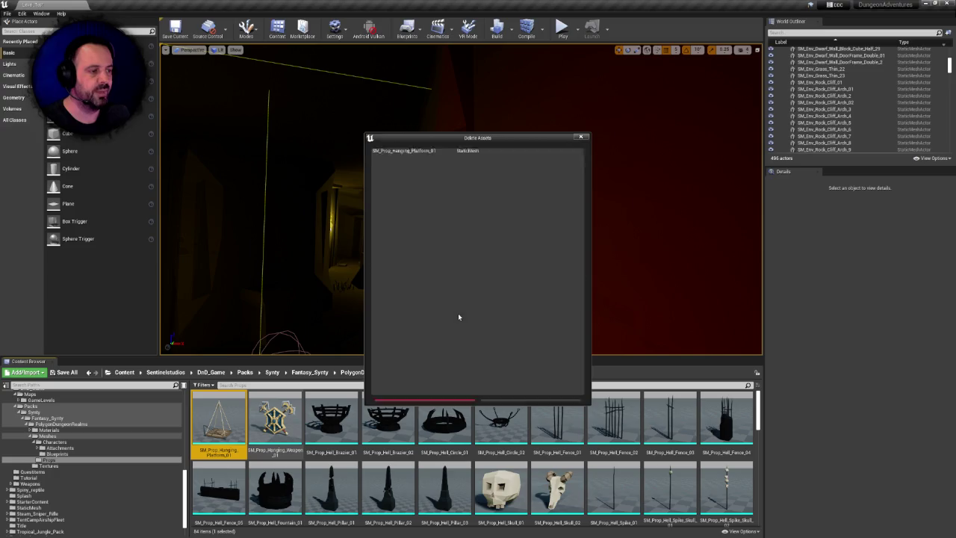
left_click(431, 394)
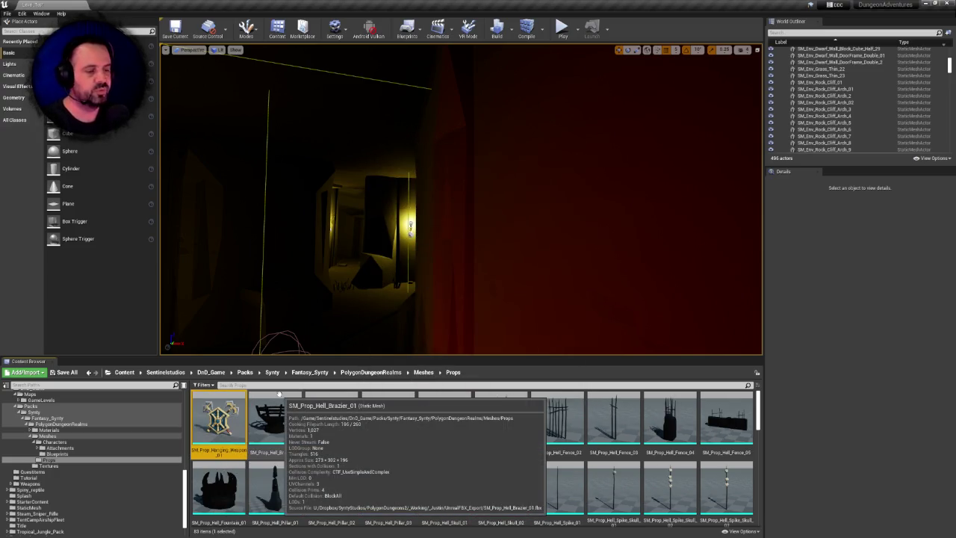
- Delete Hanging_Weapon_01, redirecting the level's references to its duplicate, and save the level
key("Delete")
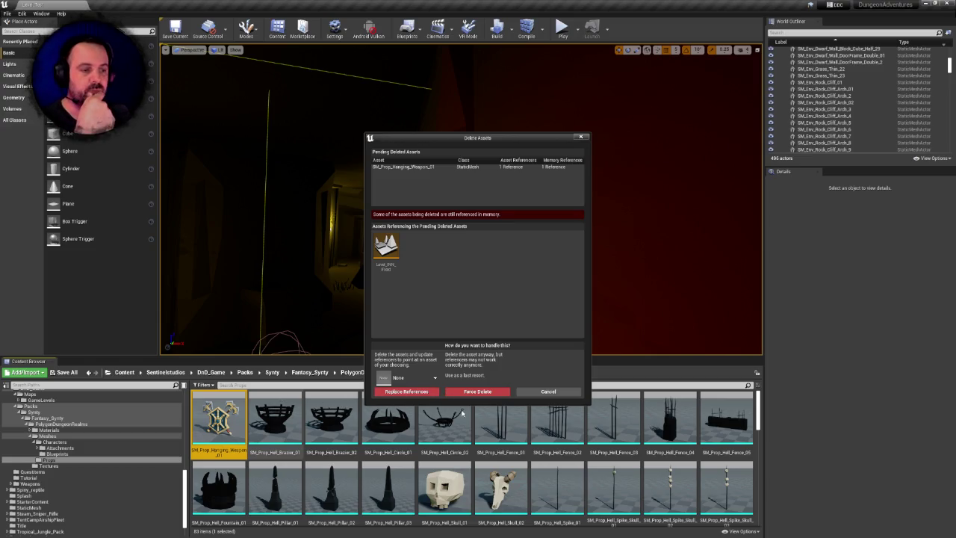
left_click(431, 381)
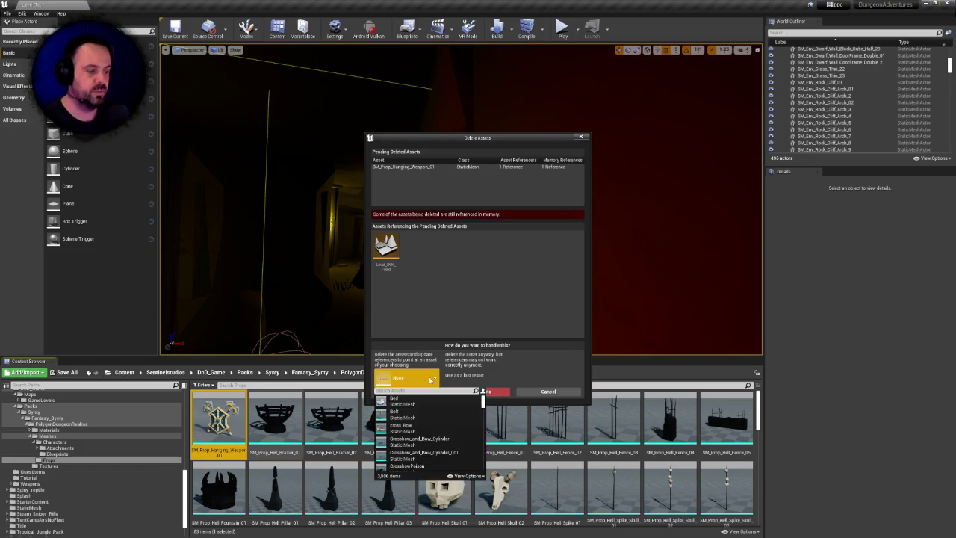
type("hanging we")
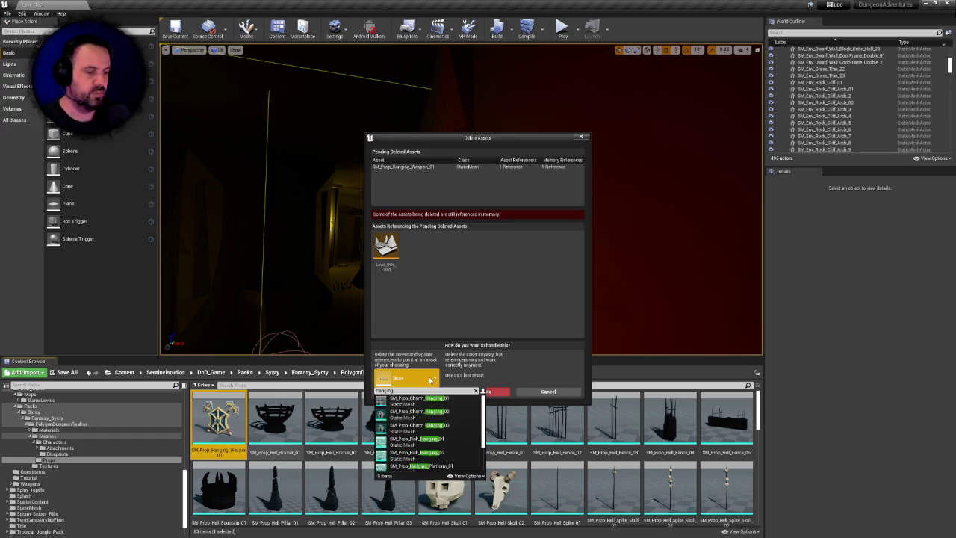
type("apon_01")
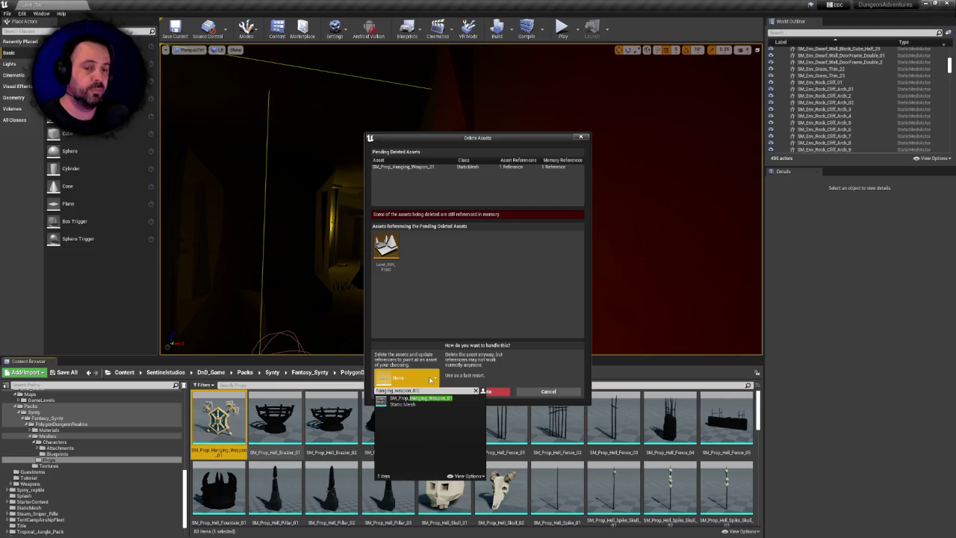
left_click(423, 398)
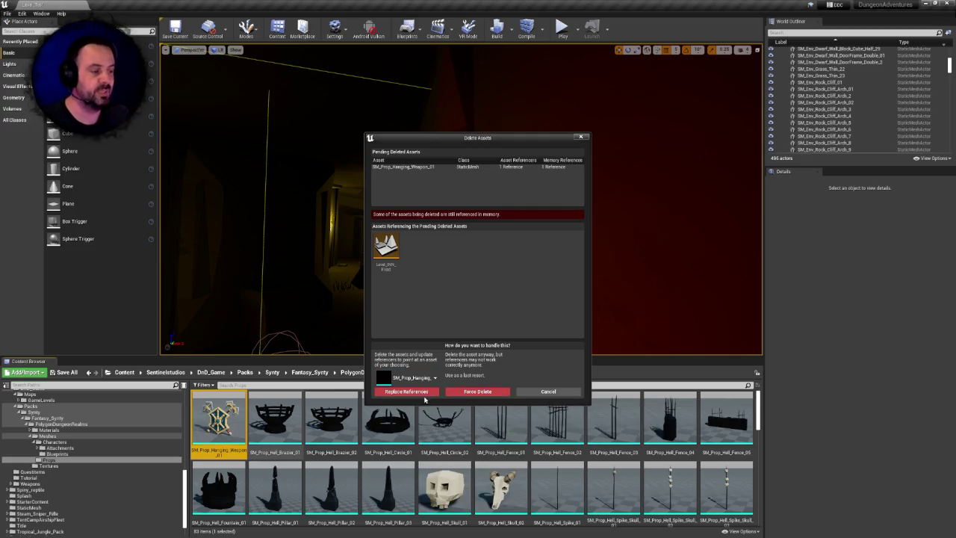
left_click_drag(503, 140, 484, 90)
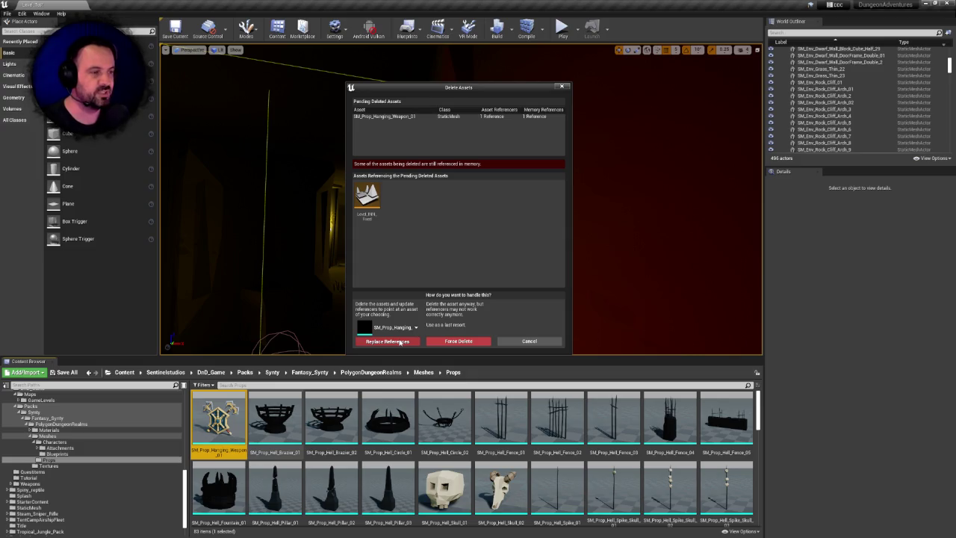
left_click(401, 342)
left_click(521, 304)
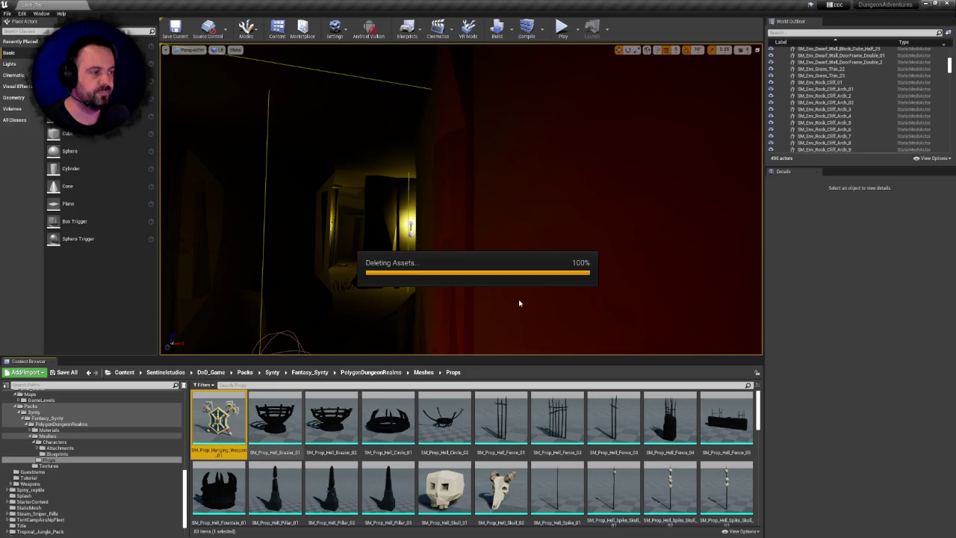
left_click(518, 343)
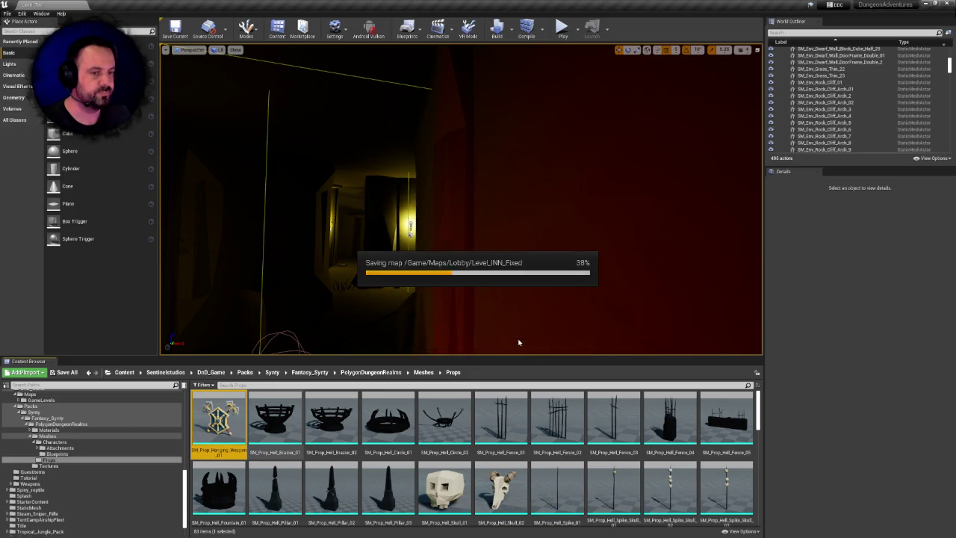
left_click(218, 422)
left_click(383, 417)
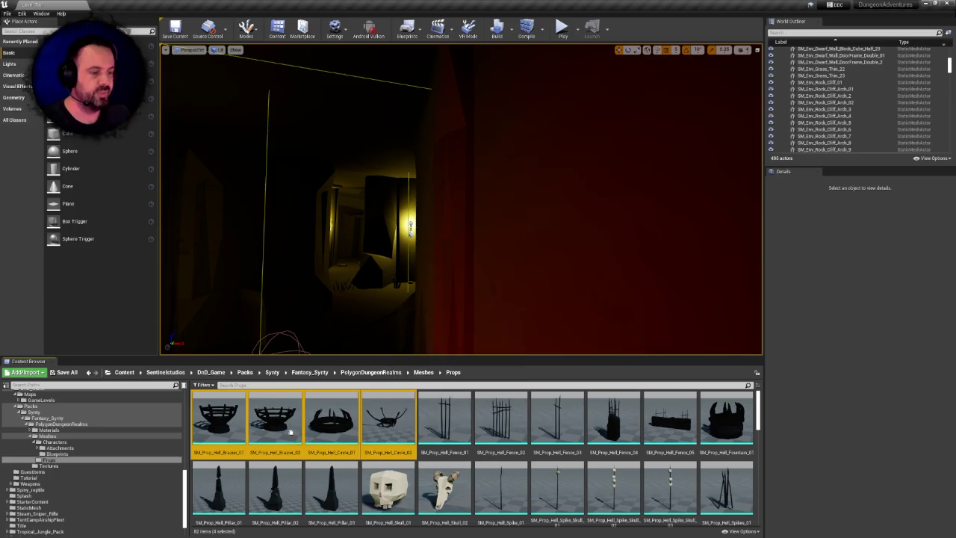
- Delete Hell_Brazier_01 through Hell_Circle_02, then select Hell_Fence_01–05 and delete them
key("Delete")
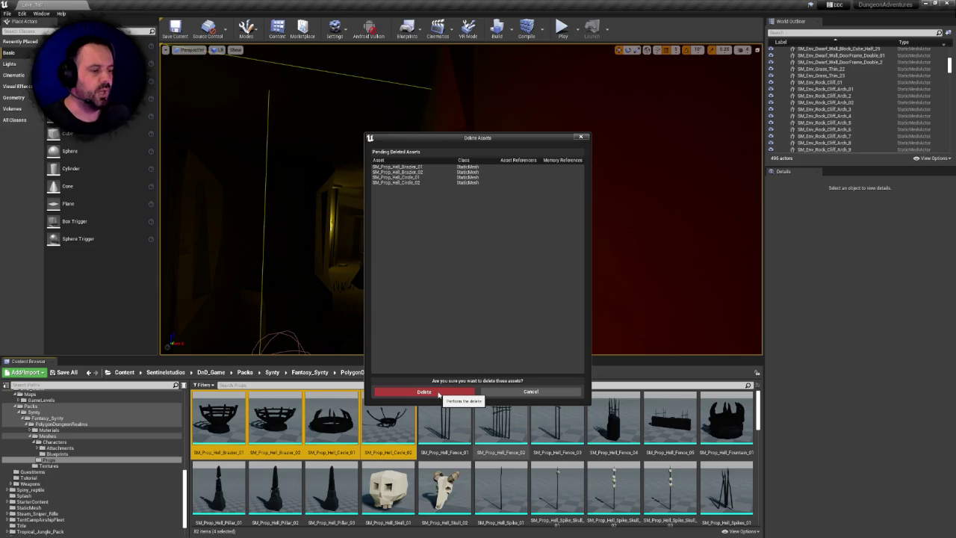
left_click(438, 392)
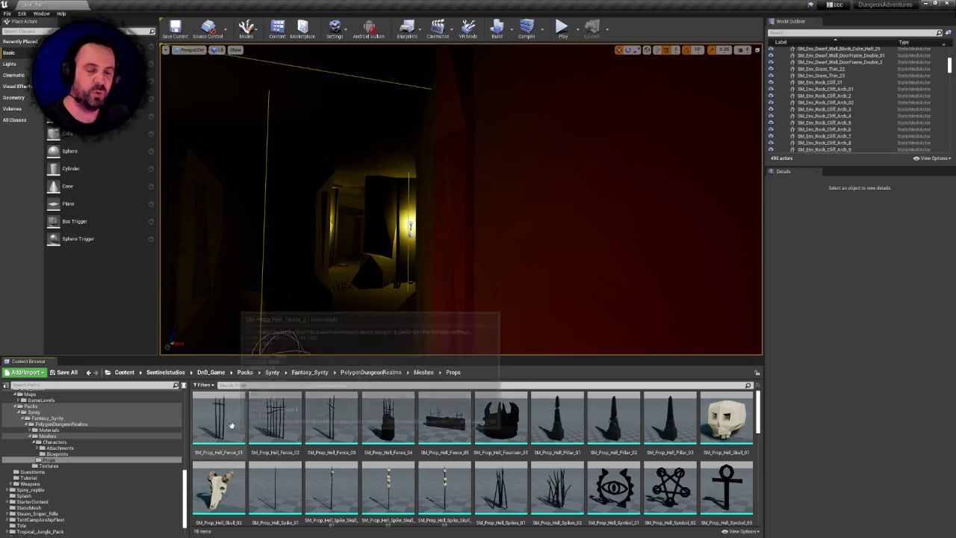
left_click(218, 419)
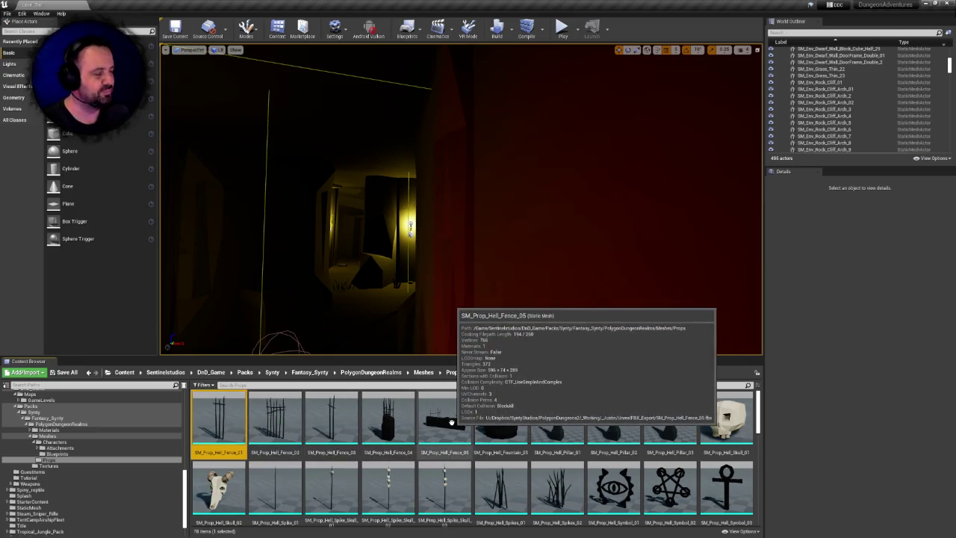
left_click(464, 420)
left_click(237, 416)
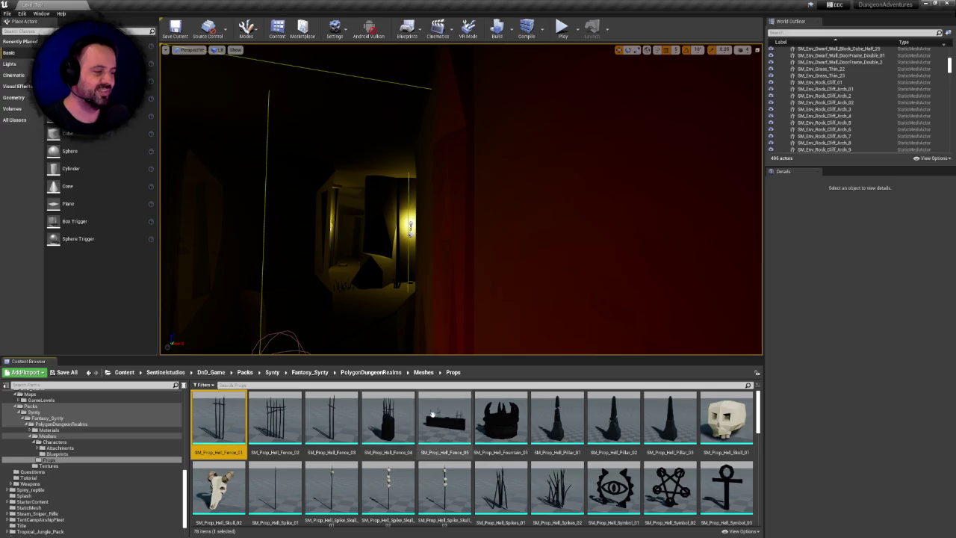
left_click(439, 412)
key("Delete")
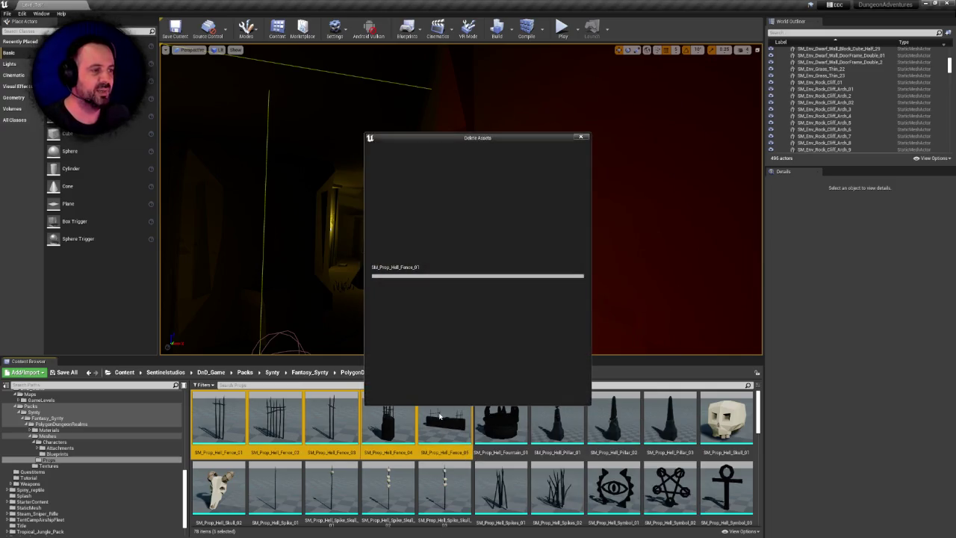